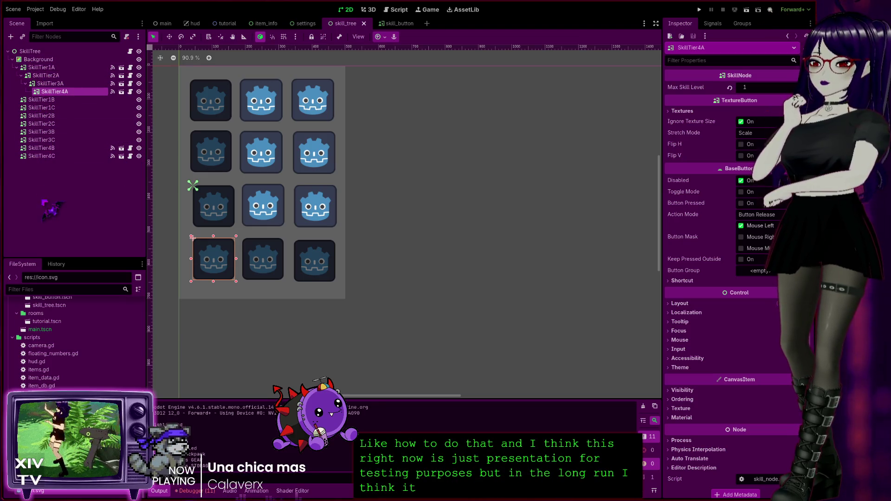
Step: Load backpack_skill_plug_and_play.tres to show the 'Plug and Play' skill costing 15 Carry Weight
{"action": "mouse_move", "coordinate": [273, 30]}
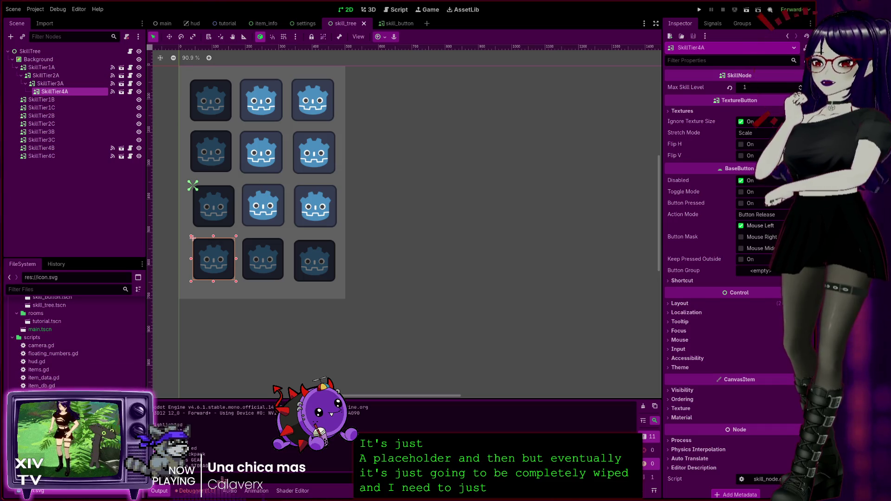
{"action": "left_click", "coordinate": [70, 441]}
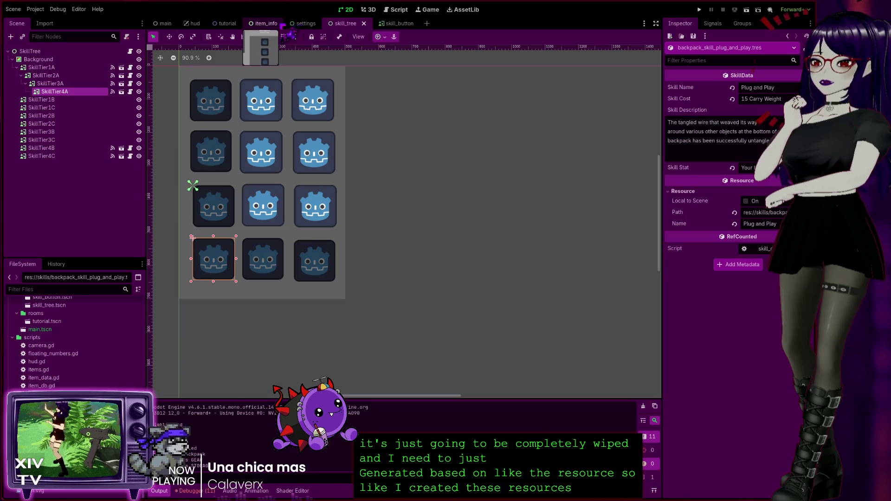
Step: In the Script workspace, browse skill_data.gd and items.gd, then open item_data.gd
{"action": "left_click", "coordinate": [397, 9]}
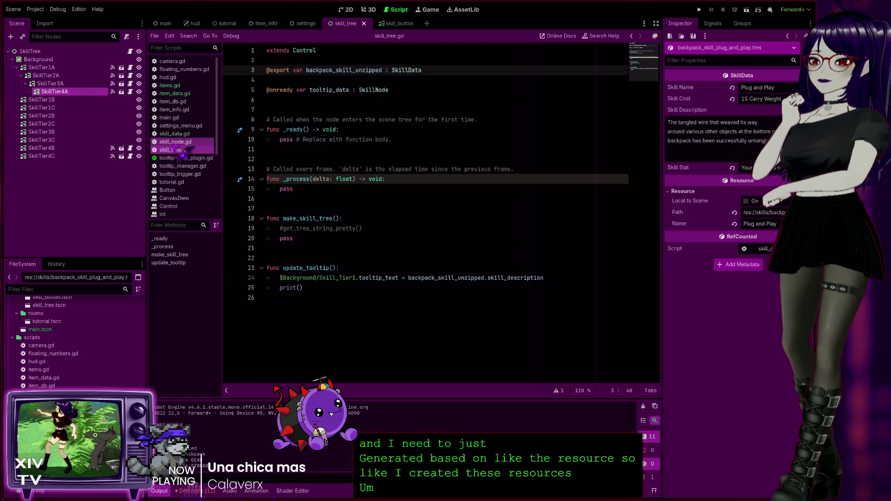
{"action": "left_click", "coordinate": [174, 134]}
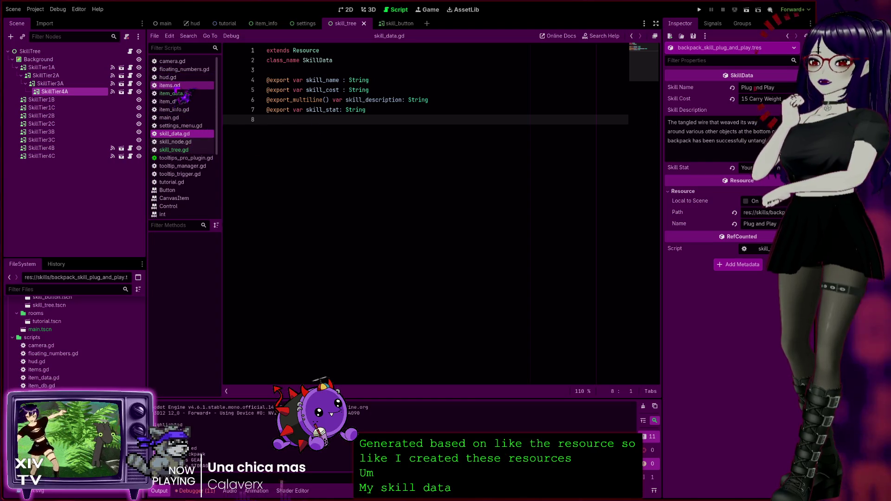
{"action": "left_click", "coordinate": [170, 85]}
{"action": "left_click", "coordinate": [174, 93]}
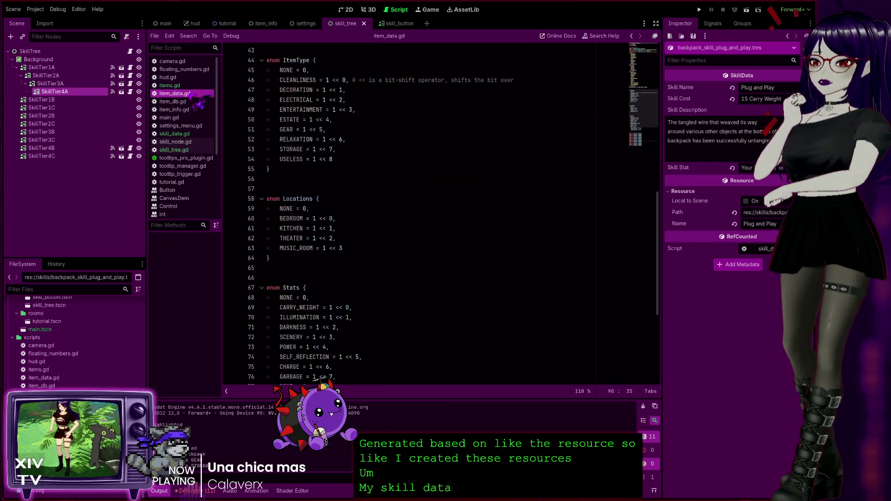
Step: Scroll item_data.gd to the exported SkillData variables skill_t1_a through skill_t4_c
{"action": "scroll", "coordinate": [374, 193], "scroll_direction": "down", "scroll_amount": 6}
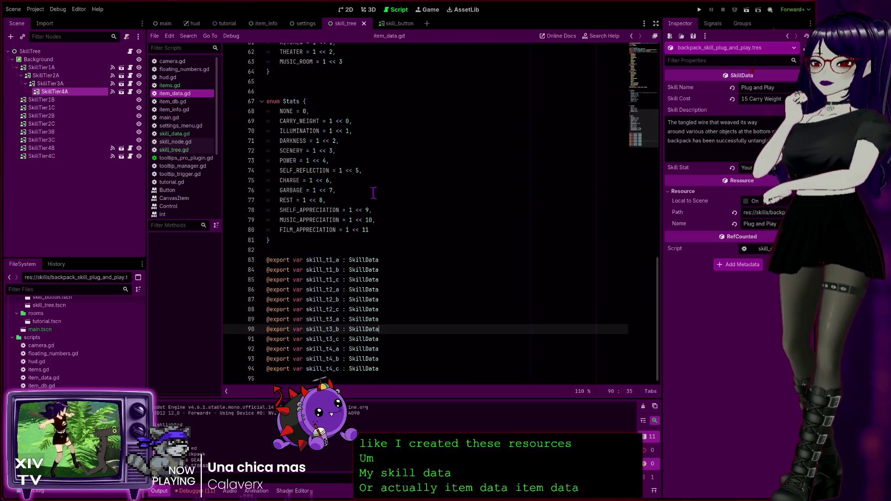
{"action": "left_click", "coordinate": [398, 370]}
{"action": "left_click", "coordinate": [379, 379]}
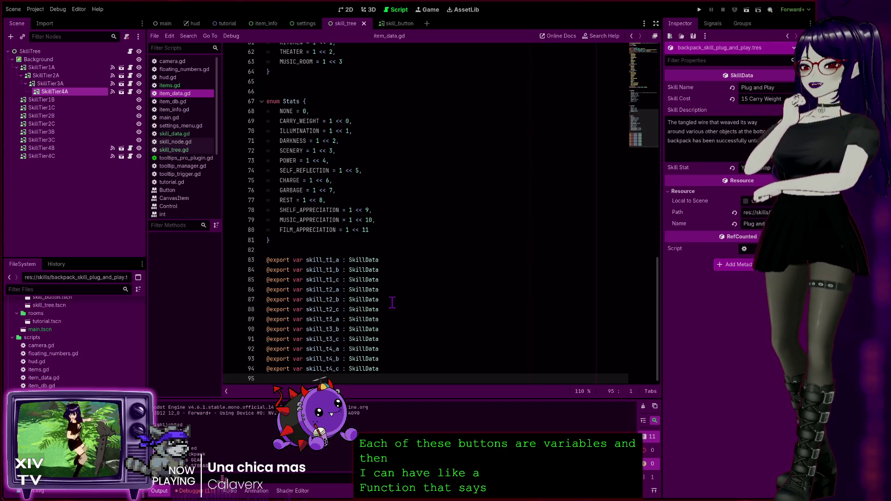
{"action": "double_click", "coordinate": [318, 261]}
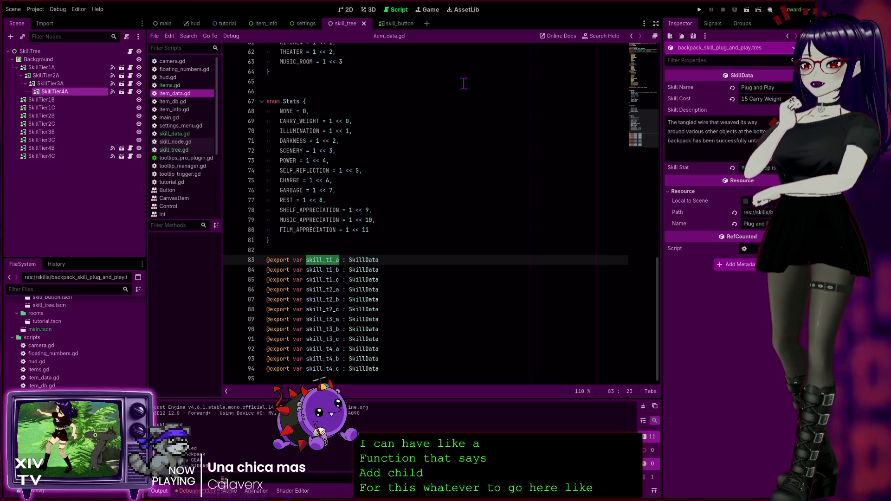
{"action": "left_click", "coordinate": [425, 162]}
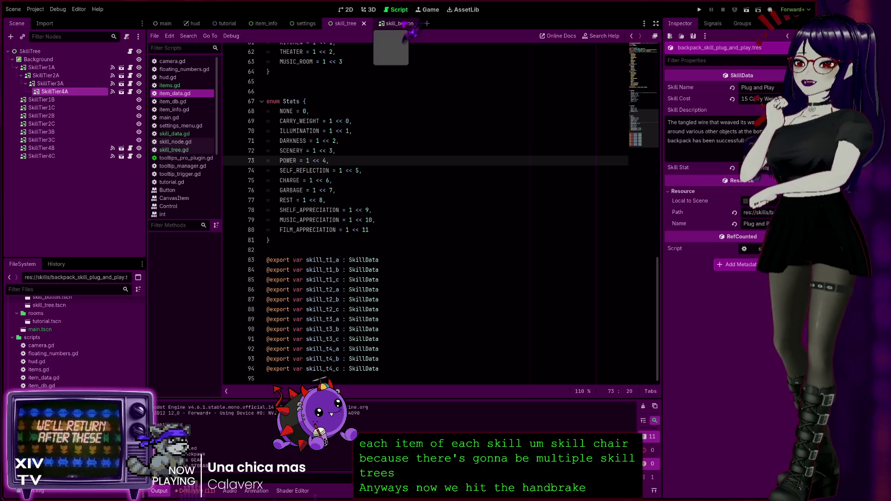
{"action": "left_click", "coordinate": [430, 9]}
Step: Move between skill_tree, the script editor and skill_button, ending on the SkillBranch line's properties
{"action": "left_click", "coordinate": [398, 24]}
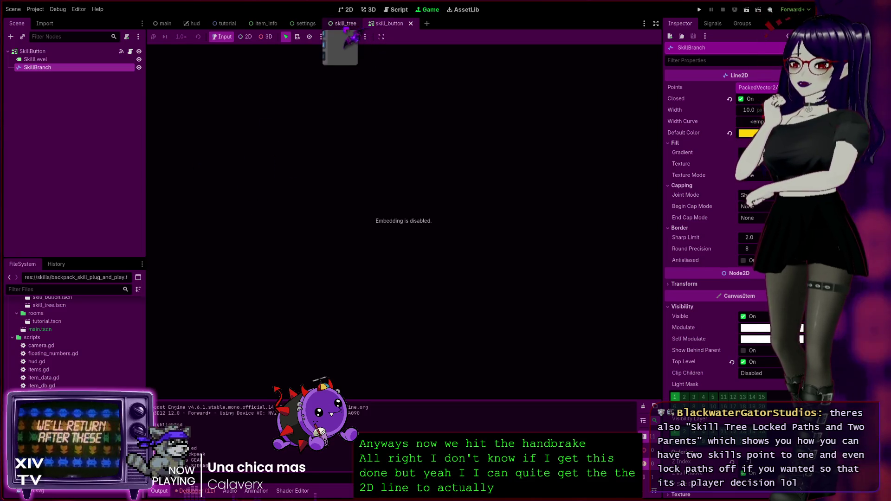
{"action": "left_click", "coordinate": [345, 25]}
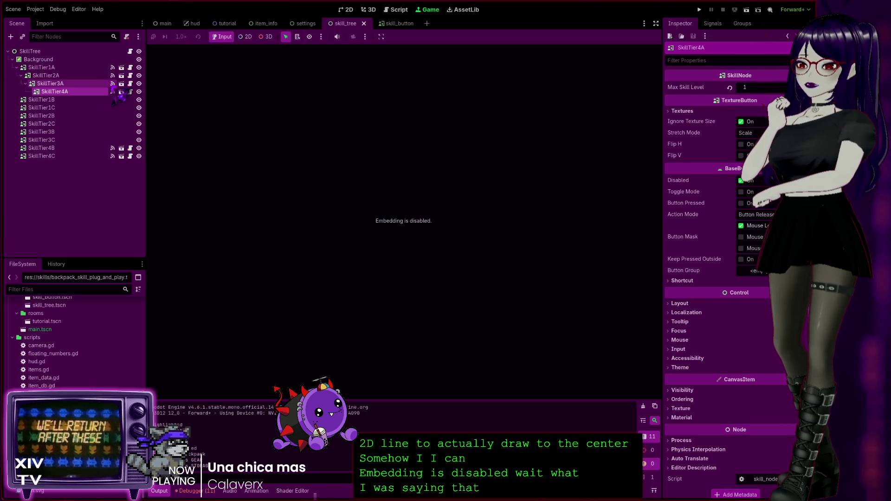
{"action": "left_click", "coordinate": [30, 51]}
{"action": "left_click", "coordinate": [399, 10]}
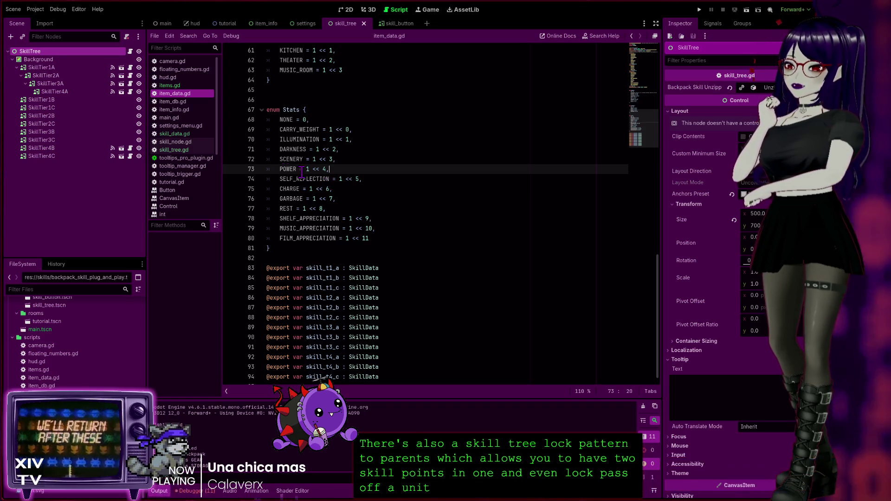
{"action": "left_click", "coordinate": [396, 24]}
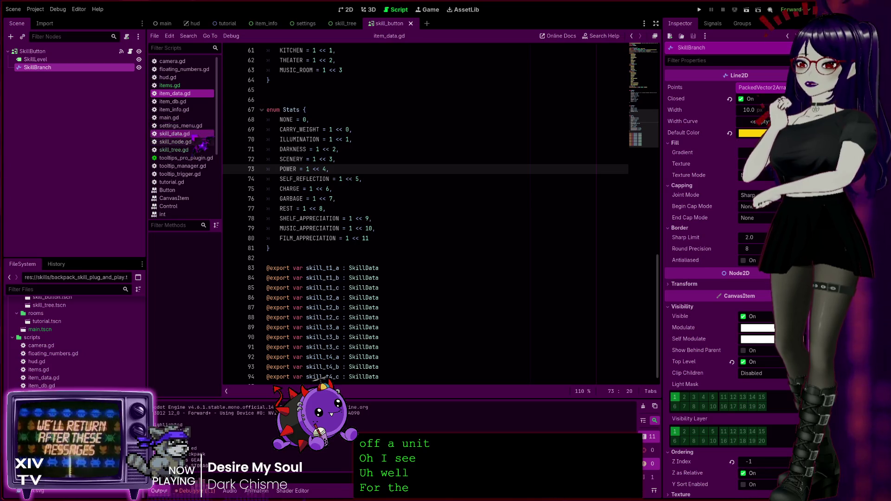
Step: Delete the empty _on_mouse_entered function from skill_node.gd
{"action": "left_click", "coordinate": [175, 141]}
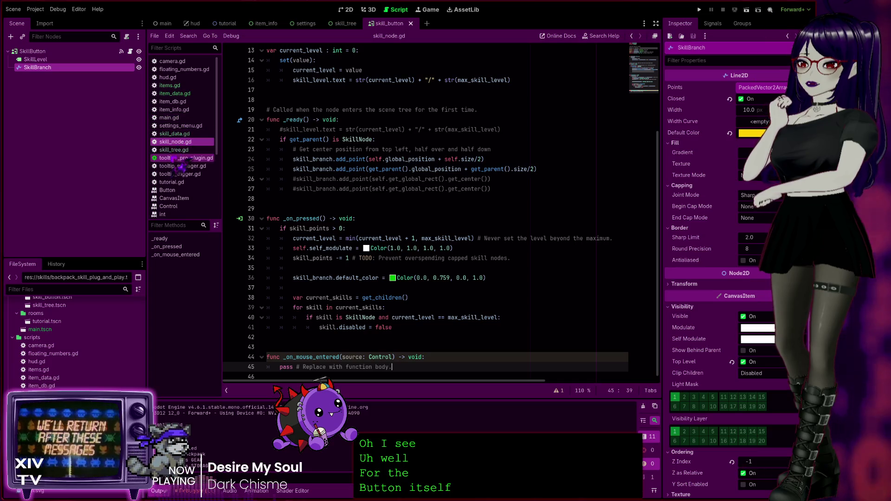
{"action": "left_click", "coordinate": [183, 151]}
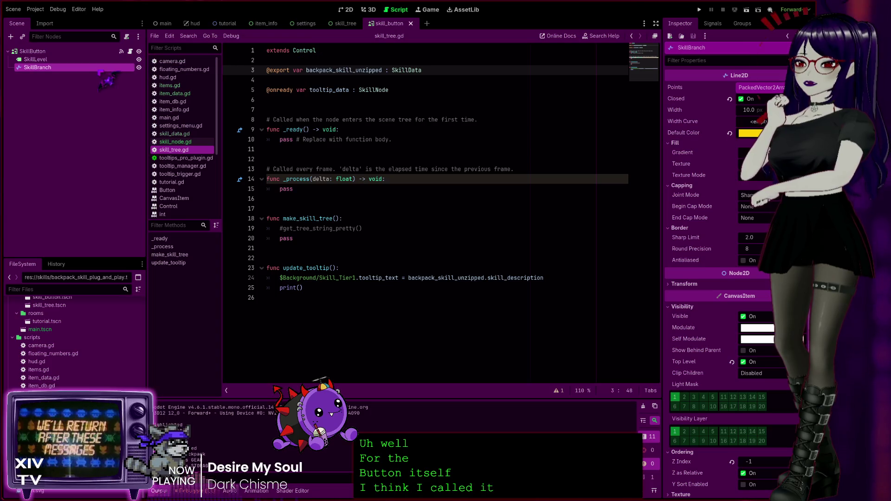
{"action": "left_click", "coordinate": [131, 51]}
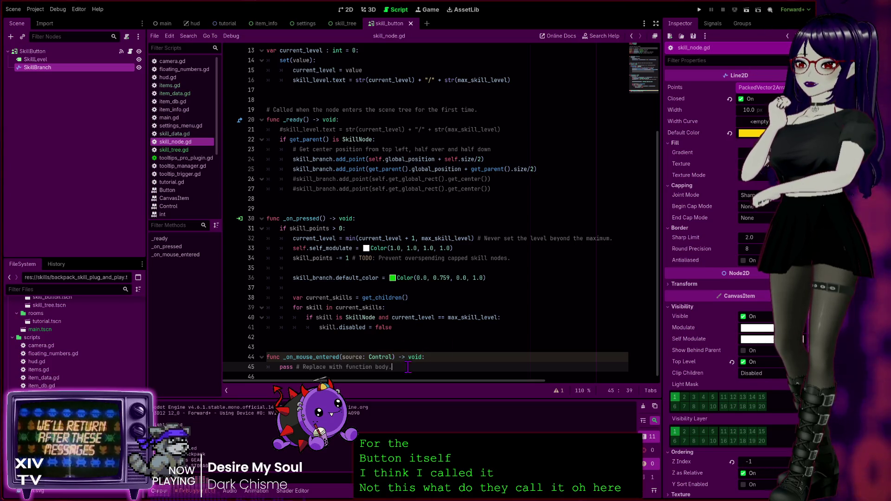
{"action": "left_click", "coordinate": [710, 27]}
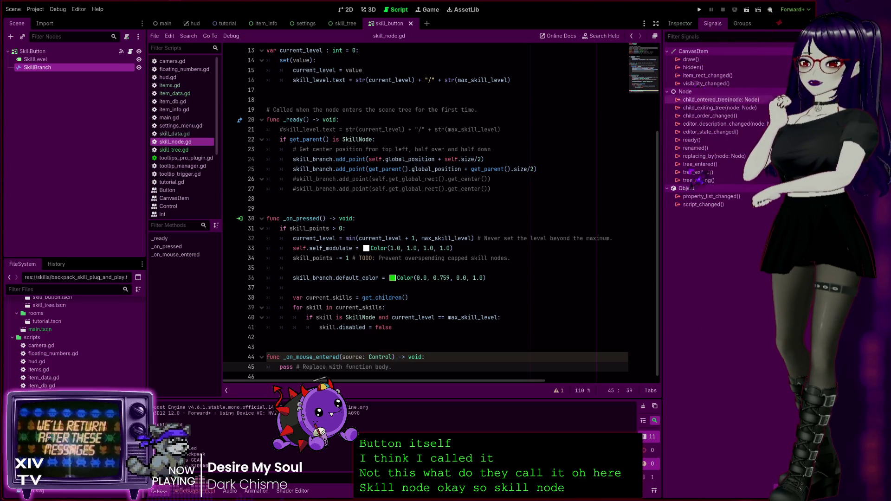
{"action": "left_click_drag", "start_coordinate": [411, 366], "coordinate": [260, 362]}
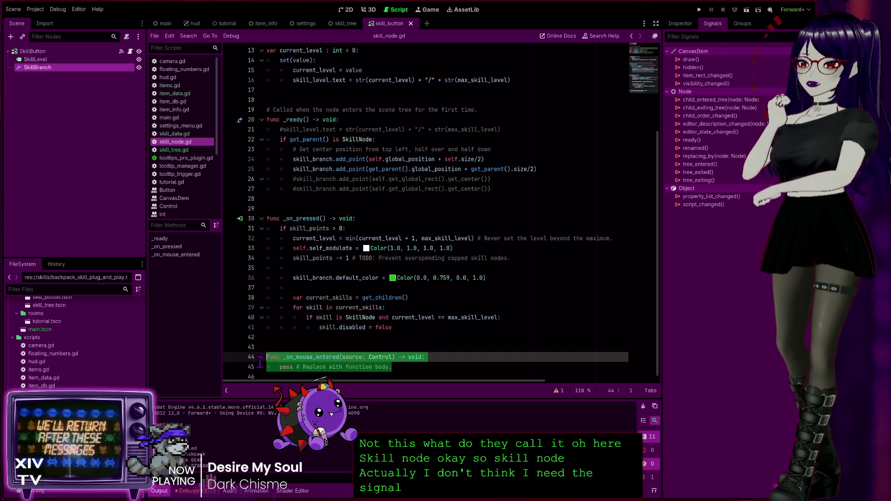
{"action": "key", "text": "BackSpace"}
{"action": "key", "text": "BackSpace"}
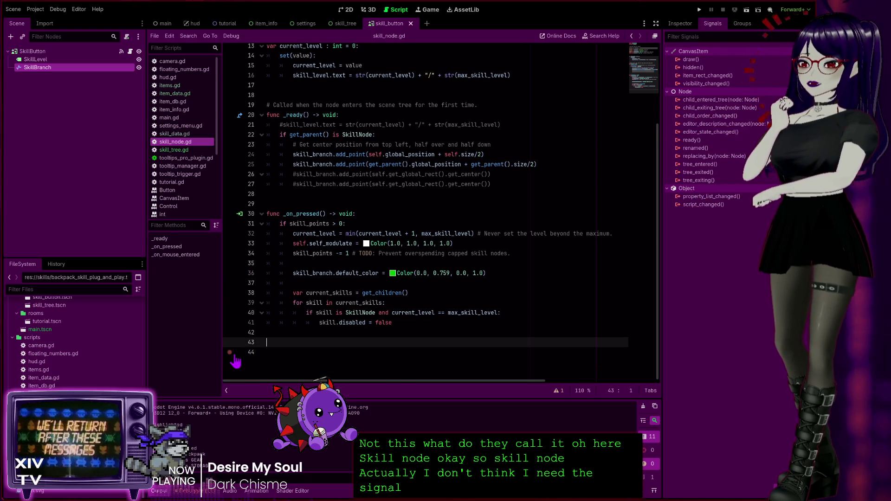
Step: Check the current_level line, then select the SkillLevel and SkillBranch nodes
{"action": "scroll", "coordinate": [374, 261], "scroll_direction": "up", "scroll_amount": 4}
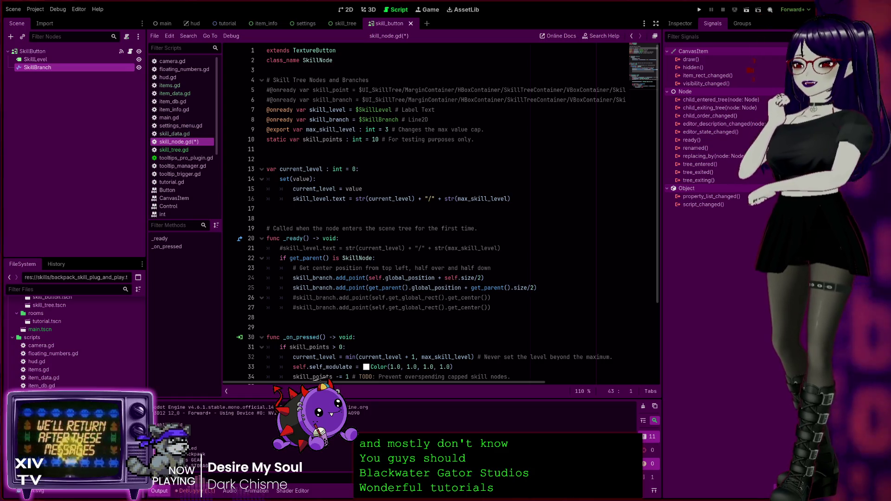
{"action": "left_click", "coordinate": [359, 169]}
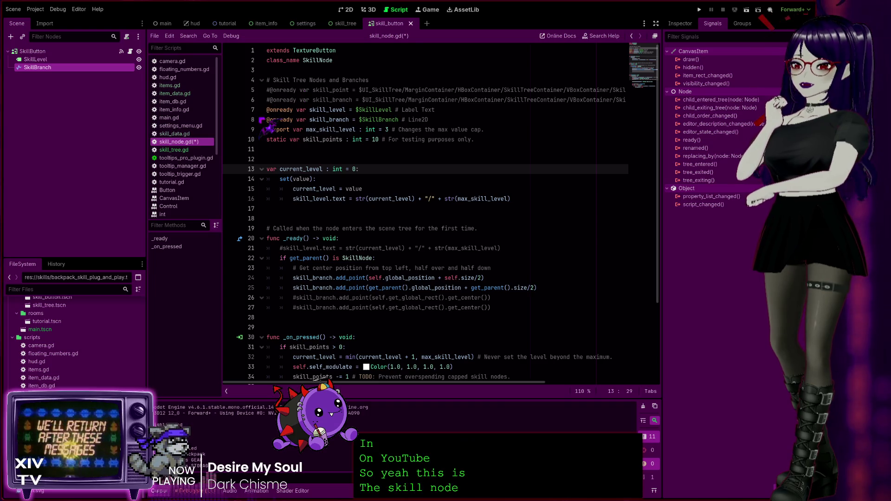
{"action": "left_click", "coordinate": [45, 58], "text": "shift"}
{"action": "mouse_move", "coordinate": [46, 65]}
{"action": "left_mouse_down"}
{"action": "mouse_move", "coordinate": [334, 64]}
{"action": "mouse_move", "coordinate": [353, 32]}
{"action": "left_mouse_up"}
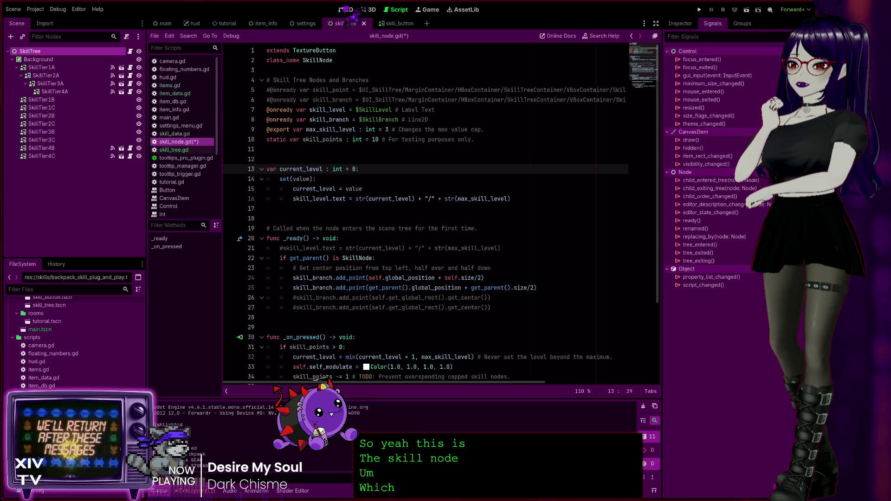
Step: In the 2D view, return to the skill_tree scene and select SkillTier1A in the tier hierarchy
{"action": "left_click", "coordinate": [345, 10]}
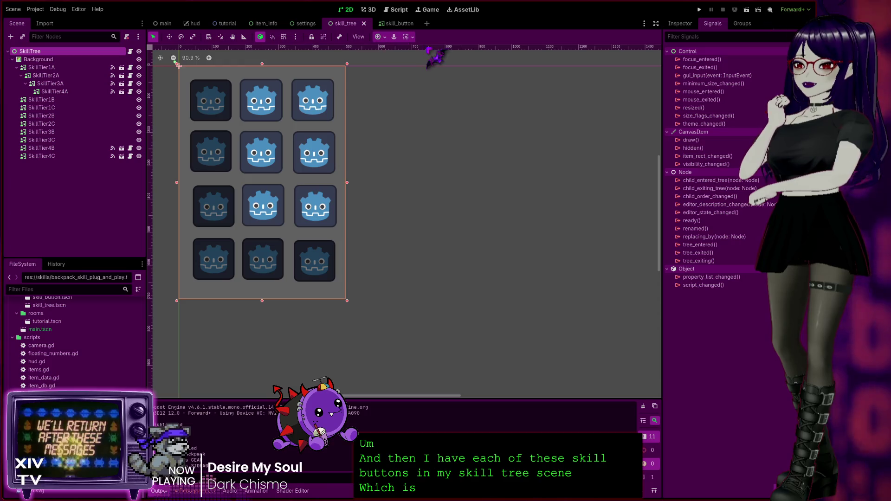
{"action": "left_click", "coordinate": [395, 23]}
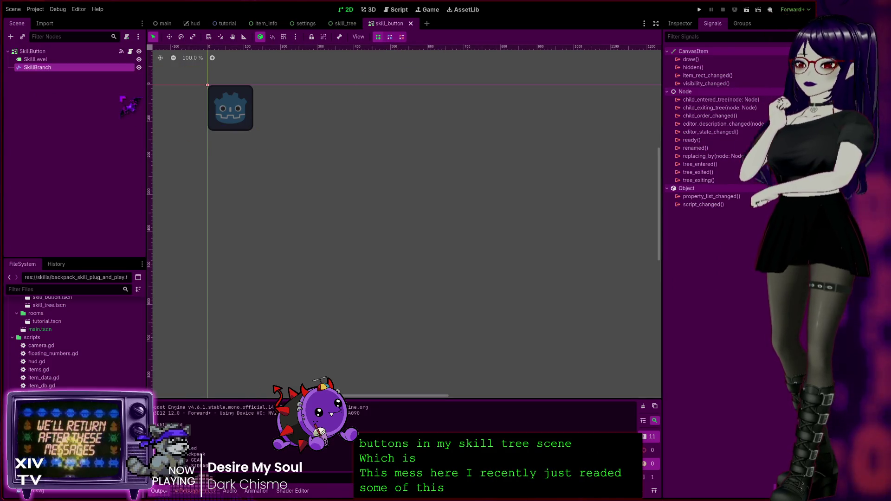
{"action": "left_click", "coordinate": [344, 23]}
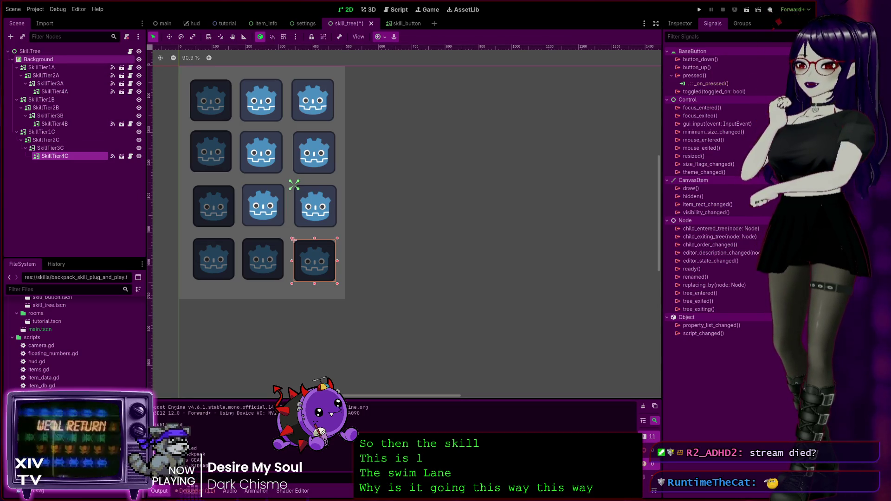
{"action": "left_click", "coordinate": [60, 67]}
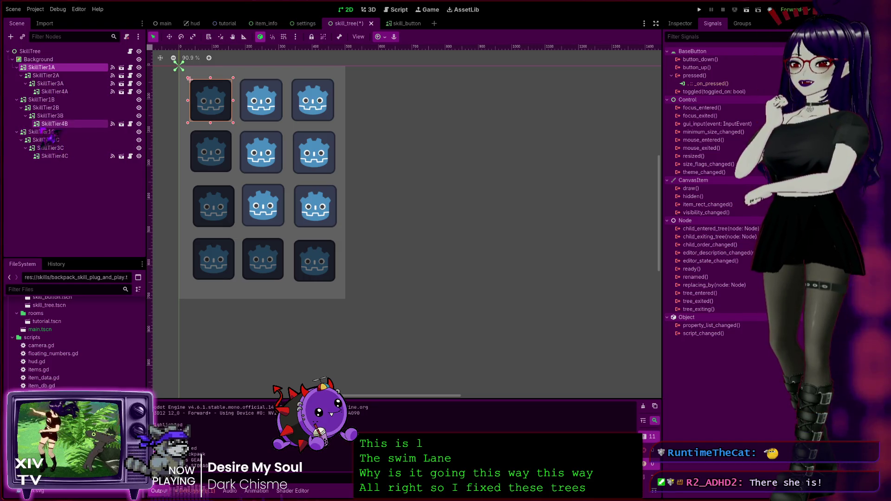
Step: Arrange SkillTier1B through SkillTier4B into one nested chain, then run the game
{"action": "left_click", "coordinate": [42, 100]}
{"action": "left_click", "coordinate": [44, 132]}
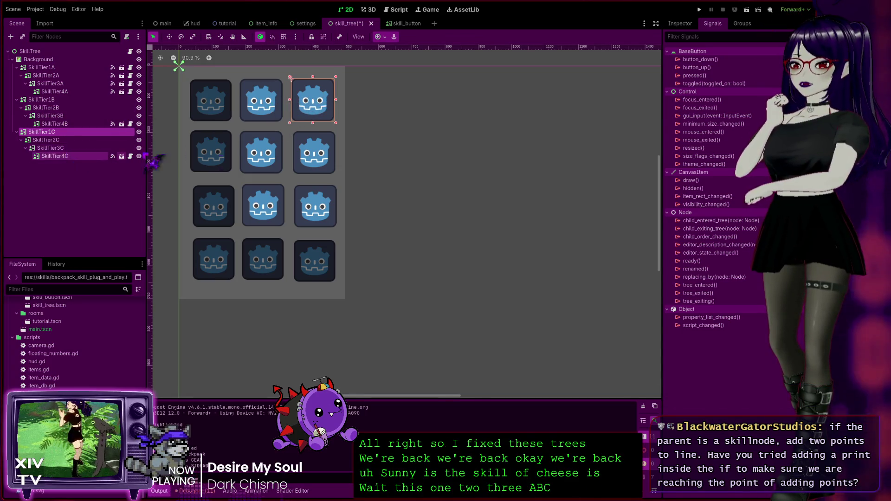
{"action": "left_click", "coordinate": [44, 99]}
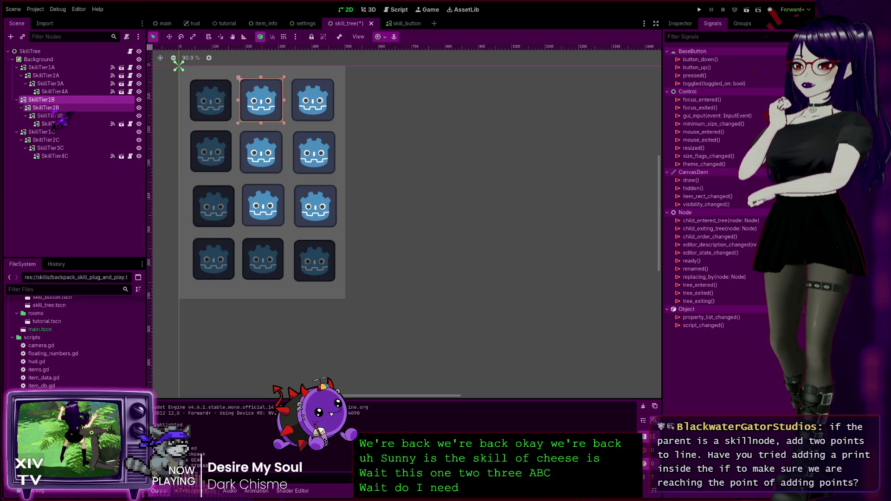
{"action": "left_click", "coordinate": [49, 107]}
{"action": "left_click", "coordinate": [50, 116]}
{"action": "left_click", "coordinate": [54, 123]}
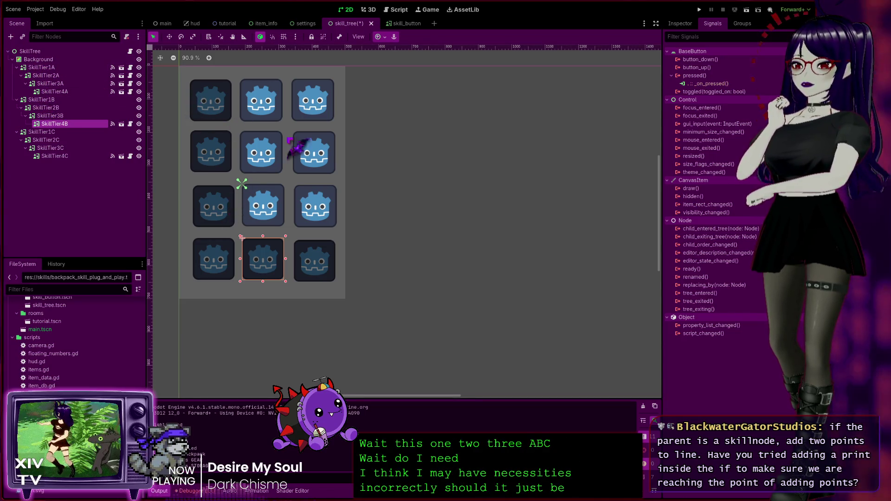
{"action": "left_click", "coordinate": [700, 9]}
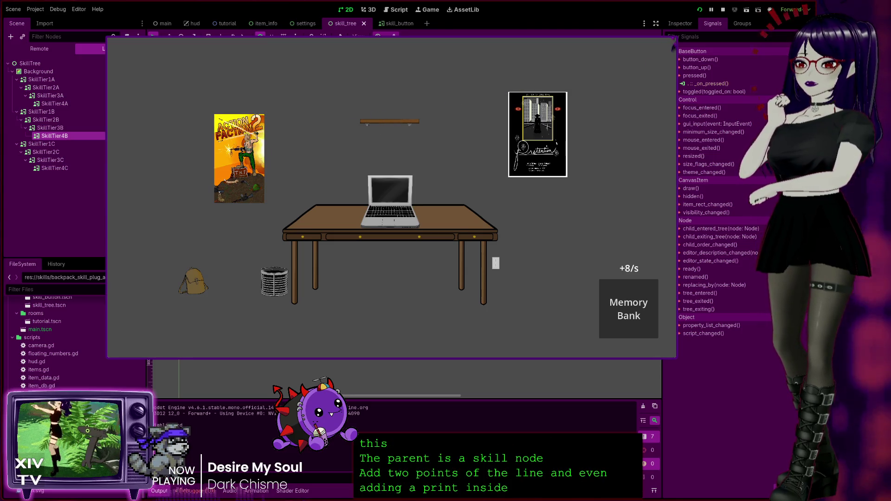
Step: Inspect the backpack in-game, max the top-left skill, unlock others, then stop the game
{"action": "left_click", "coordinate": [195, 281]}
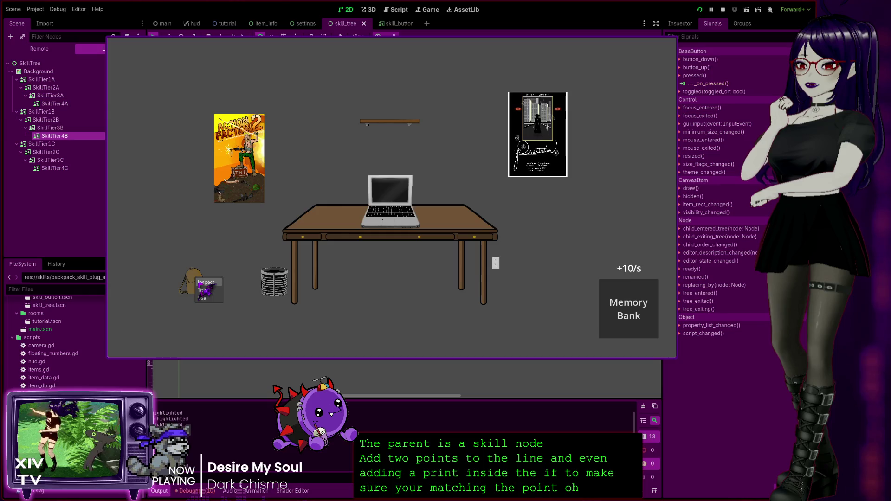
{"action": "left_click", "coordinate": [202, 298]}
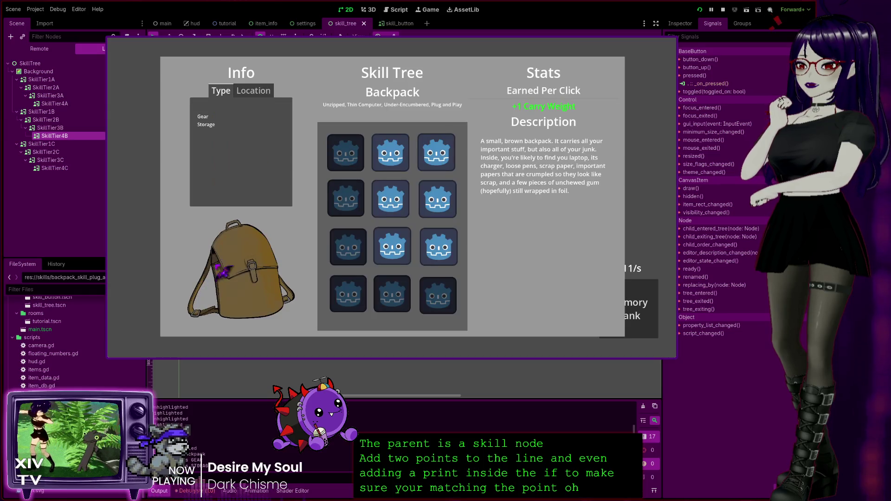
{"action": "left_click", "coordinate": [351, 155]}
{"action": "left_click", "coordinate": [349, 155]}
{"action": "left_click", "coordinate": [349, 155]}
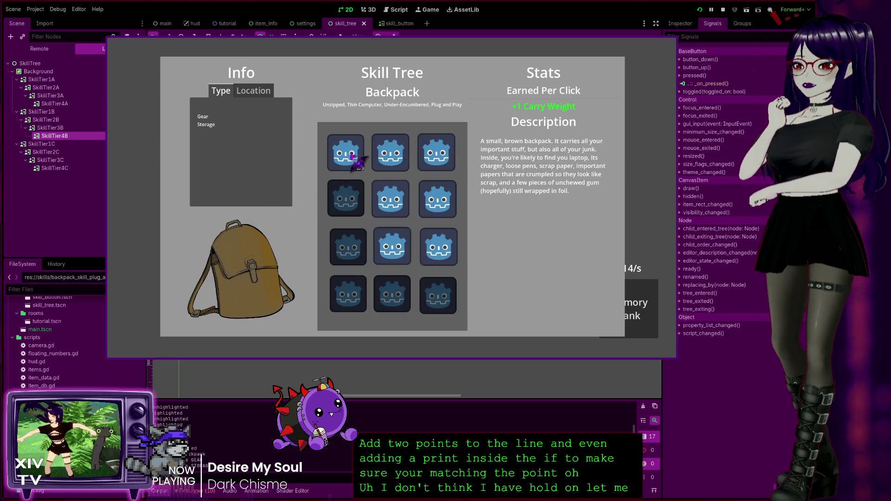
{"action": "left_click", "coordinate": [345, 214]}
{"action": "left_click", "coordinate": [345, 241]}
{"action": "left_click", "coordinate": [349, 302]}
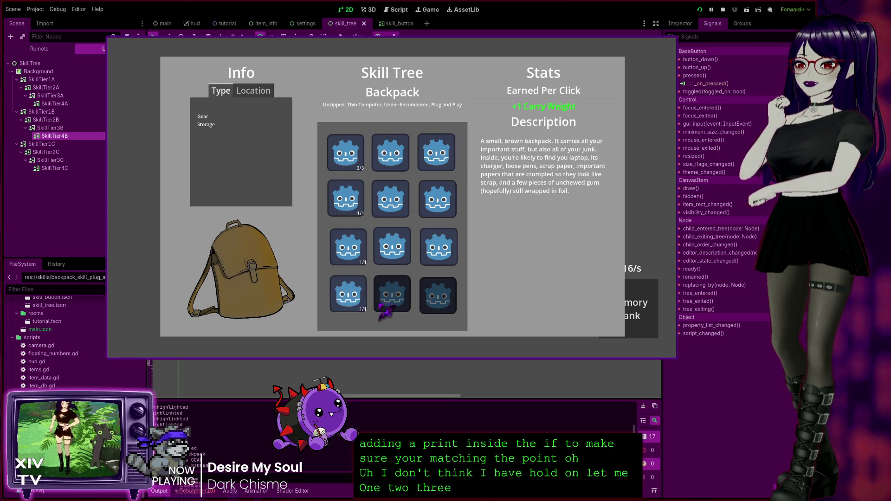
{"action": "left_click", "coordinate": [402, 258]}
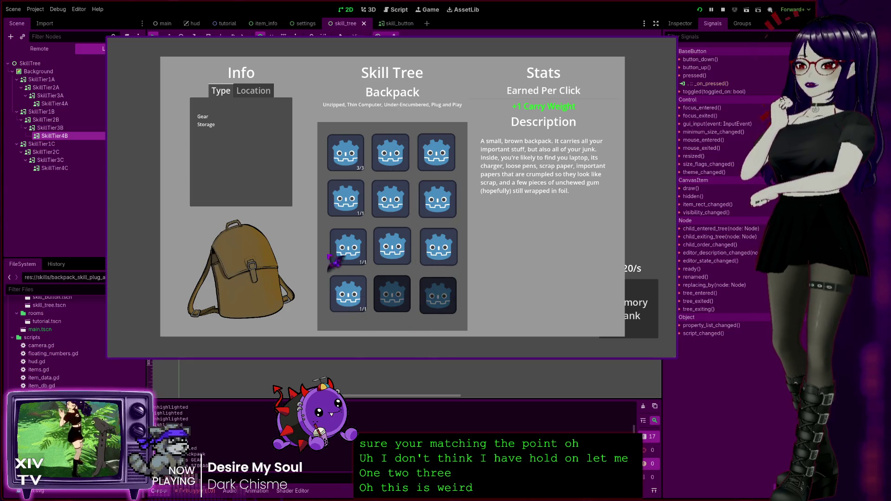
{"action": "left_click", "coordinate": [673, 45]}
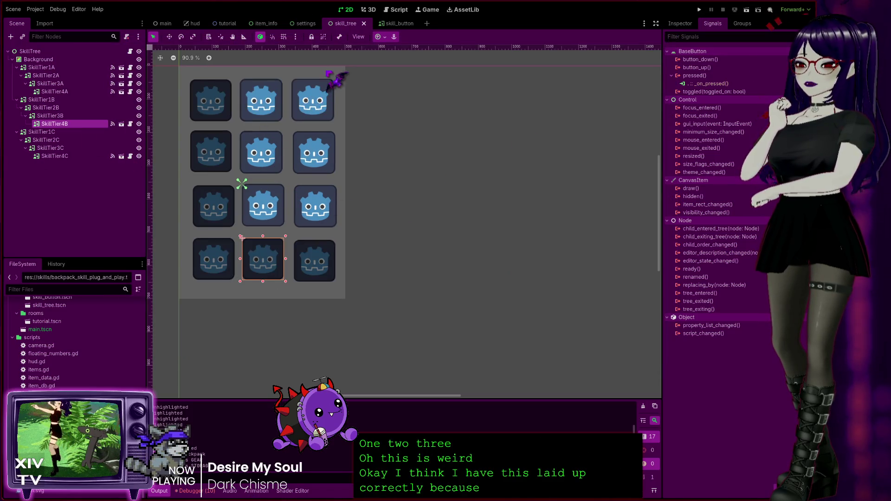
Step: Highlight the add_point and skill_branch uses in skill_node.gd's _ready, glancing at the skill_button scene
{"action": "left_click", "coordinate": [399, 10]}
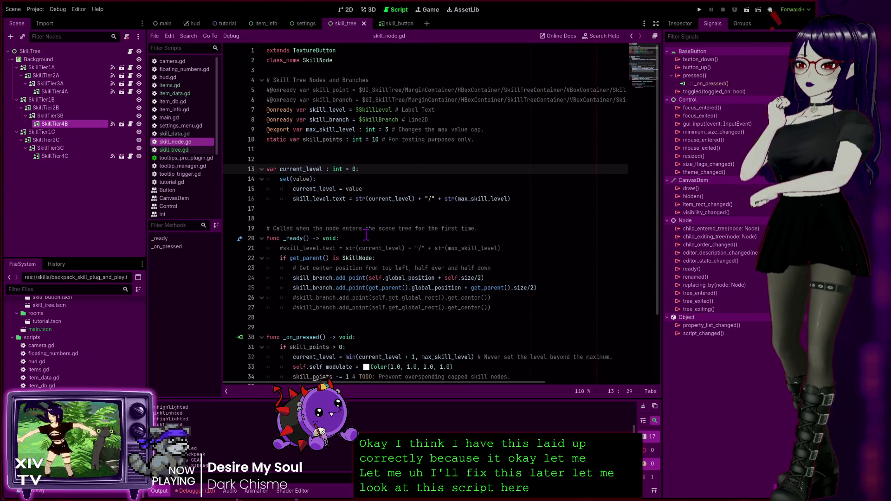
{"action": "scroll", "coordinate": [337, 195], "scroll_direction": "down", "scroll_amount": 3}
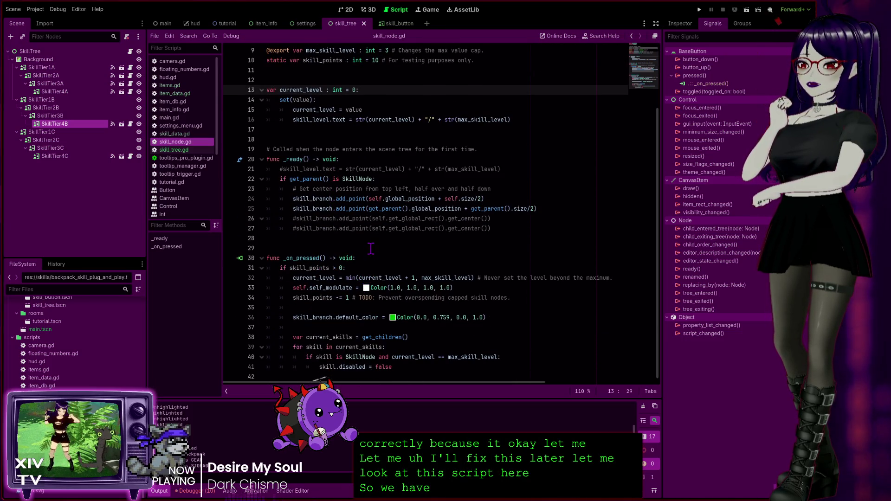
{"action": "scroll", "coordinate": [371, 249], "scroll_direction": "up", "scroll_amount": 3}
{"action": "left_click", "coordinate": [334, 288]}
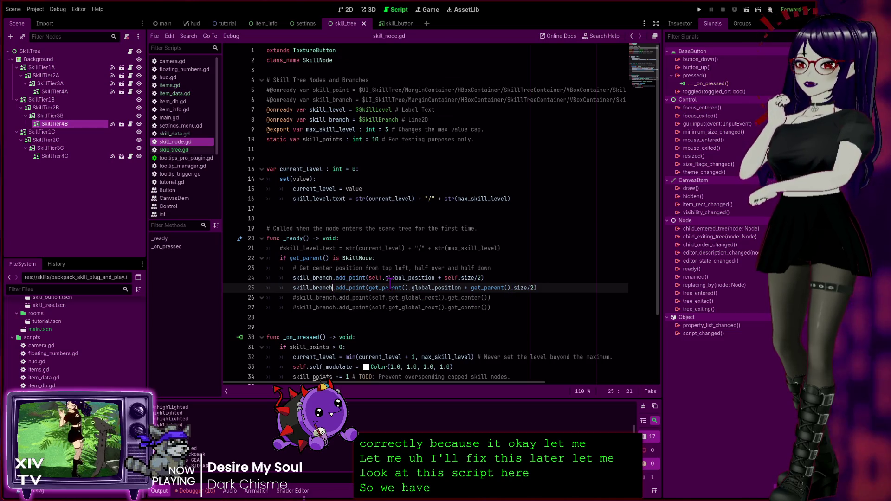
{"action": "double_click", "coordinate": [338, 278]}
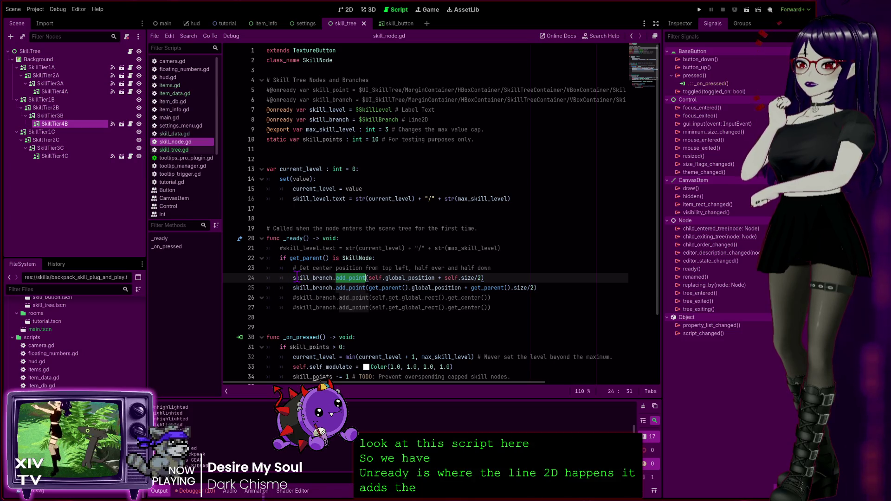
{"action": "left_click_drag", "start_coordinate": [293, 277], "coordinate": [332, 279]}
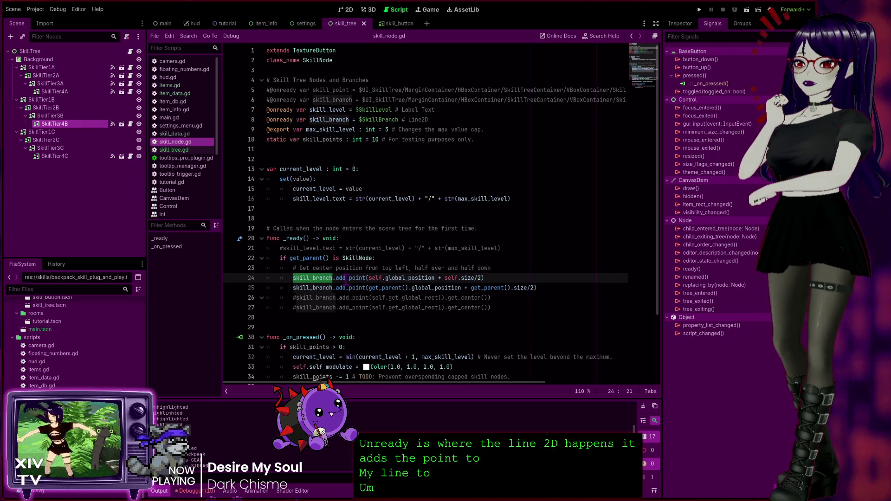
{"action": "double_click", "coordinate": [377, 278]}
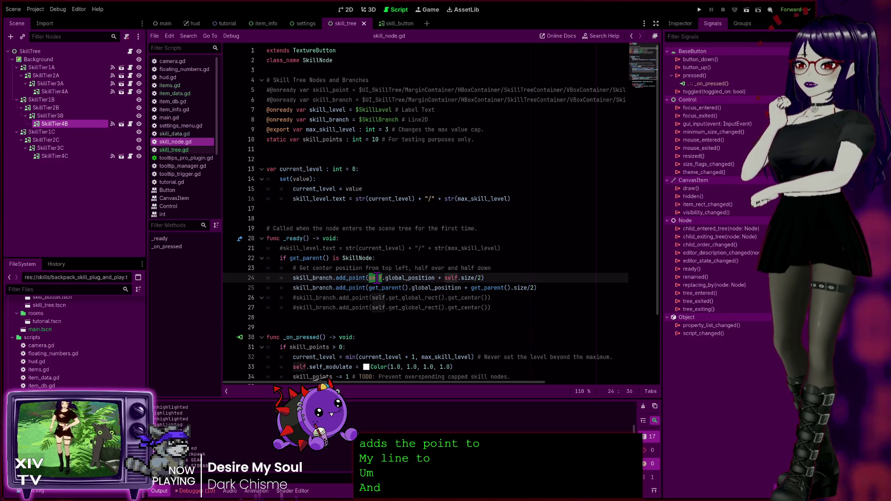
{"action": "left_click", "coordinate": [393, 23]}
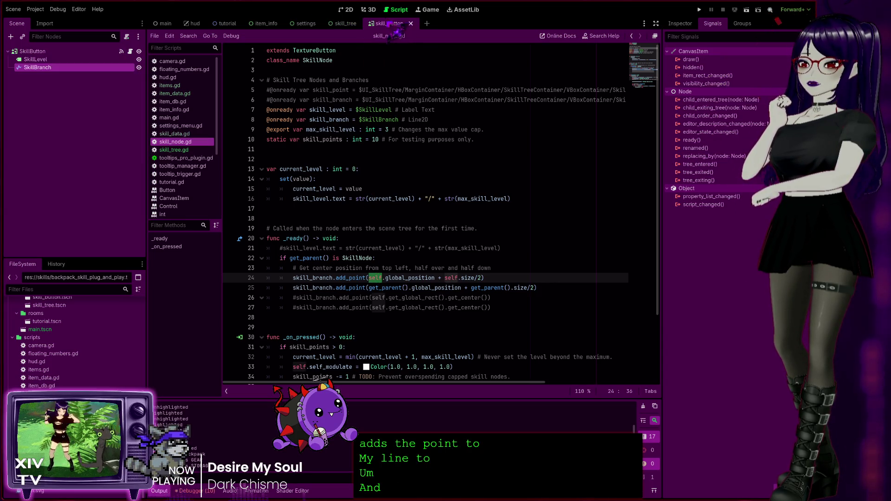
{"action": "left_click", "coordinate": [346, 9]}
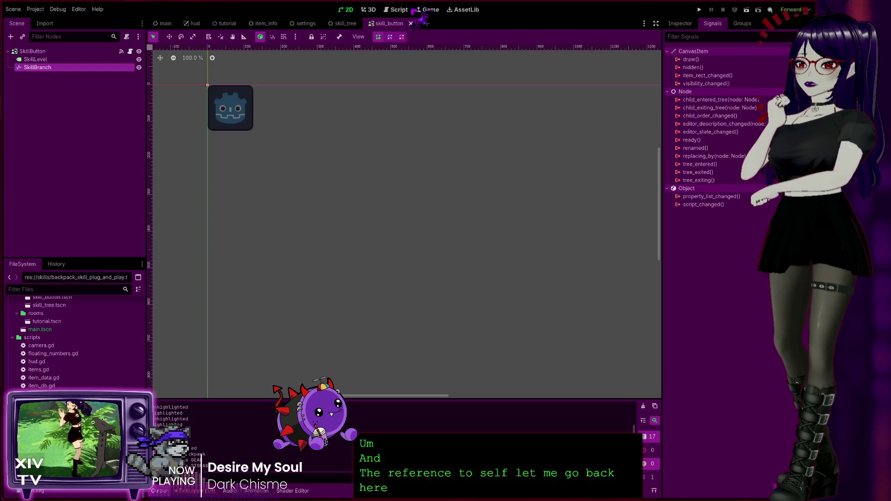
{"action": "left_click", "coordinate": [397, 9]}
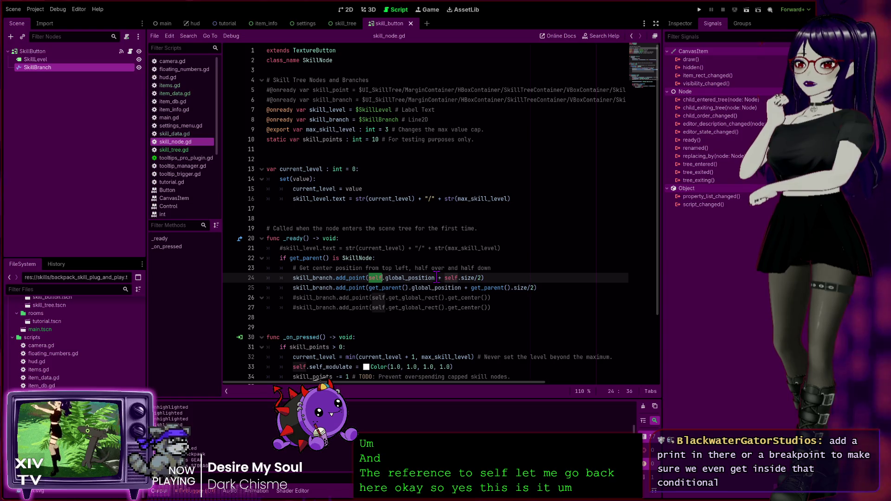
Step: Examine lines 24–25: global_position plus half size, and the parent's global_position
{"action": "left_click", "coordinate": [387, 278]}
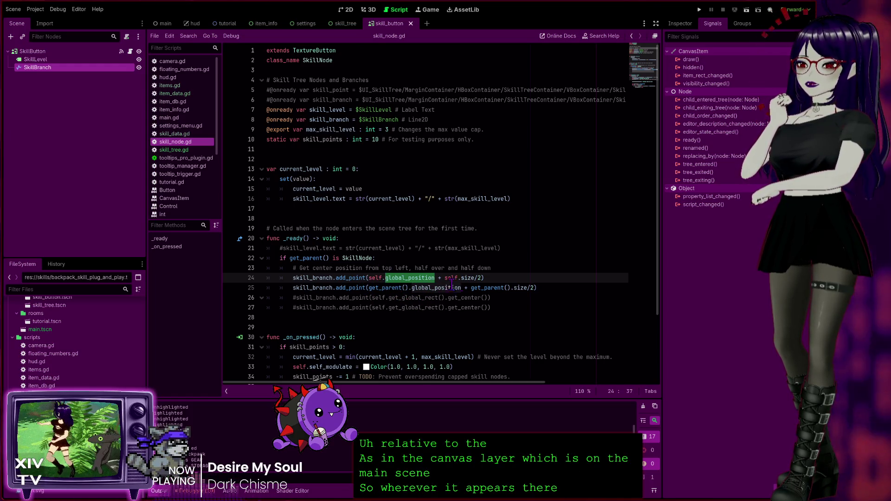
{"action": "left_click", "coordinate": [475, 278]}
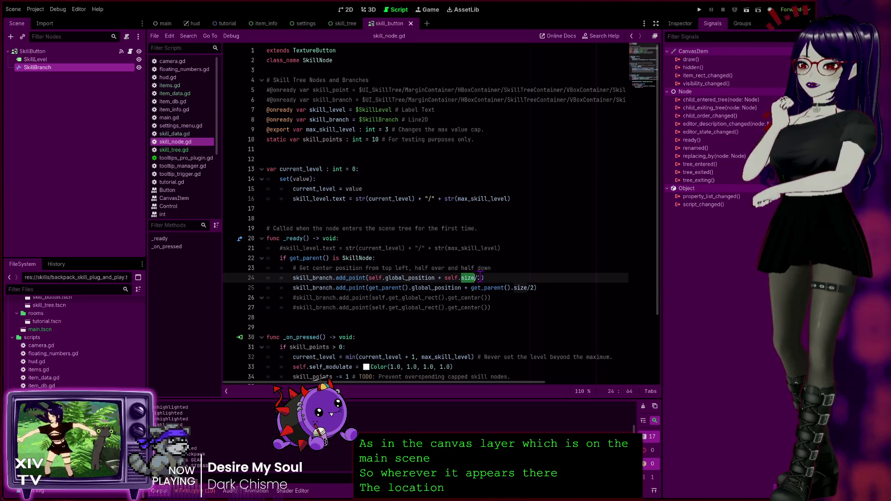
{"action": "left_click", "coordinate": [471, 277]}
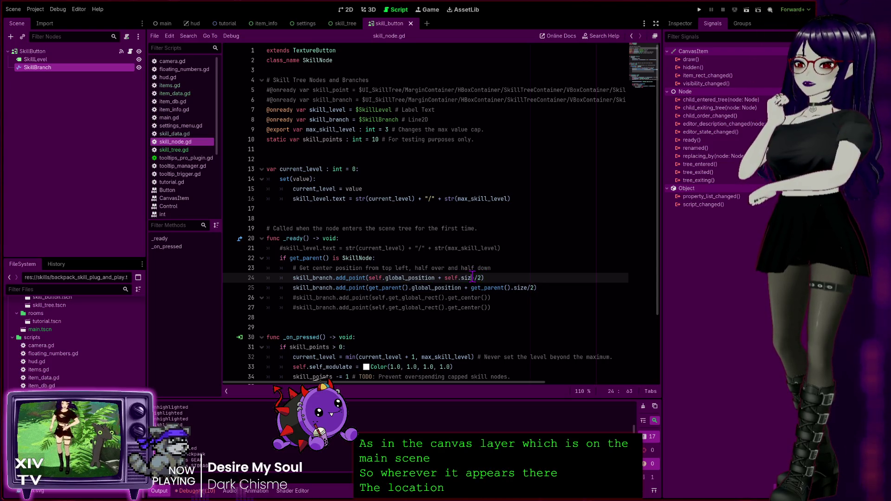
{"action": "left_click", "coordinate": [498, 277]}
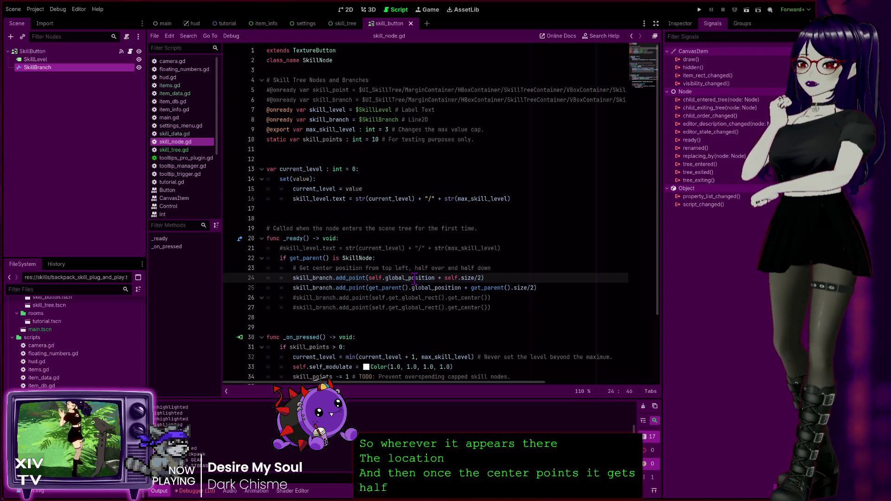
{"action": "left_click", "coordinate": [340, 287]}
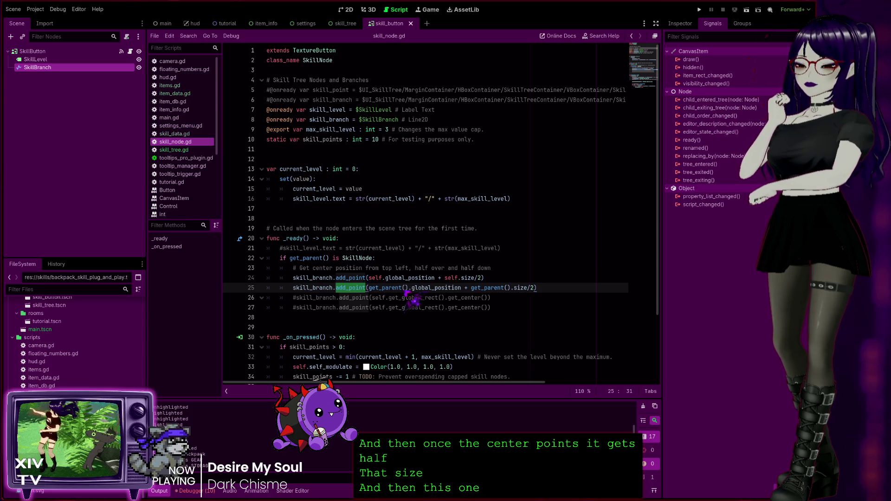
{"action": "left_click", "coordinate": [380, 288]}
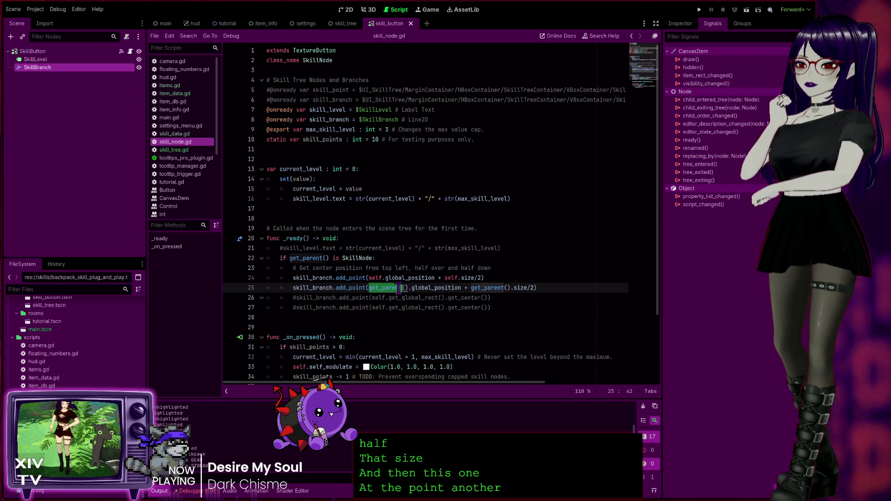
{"action": "left_click", "coordinate": [453, 288]}
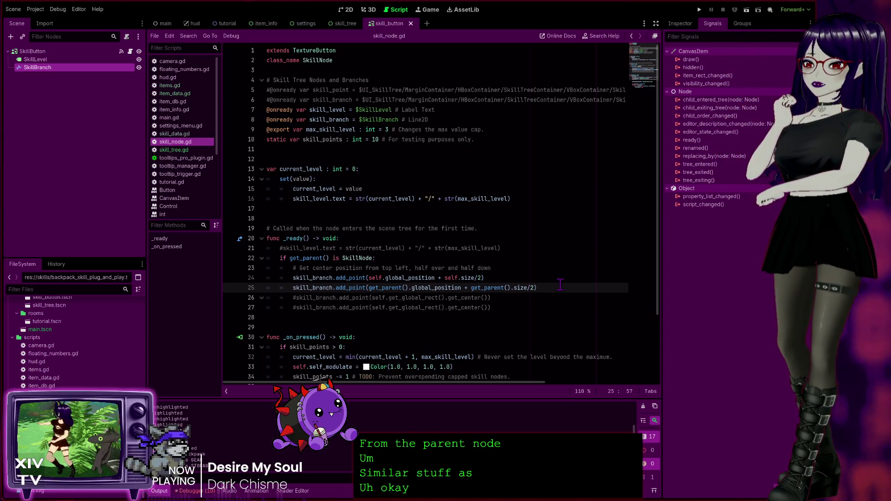
Step: Start a new print( call on line 26 after the add_point lines
{"action": "key", "text": "Return"}
{"action": "type", "text": "print"}
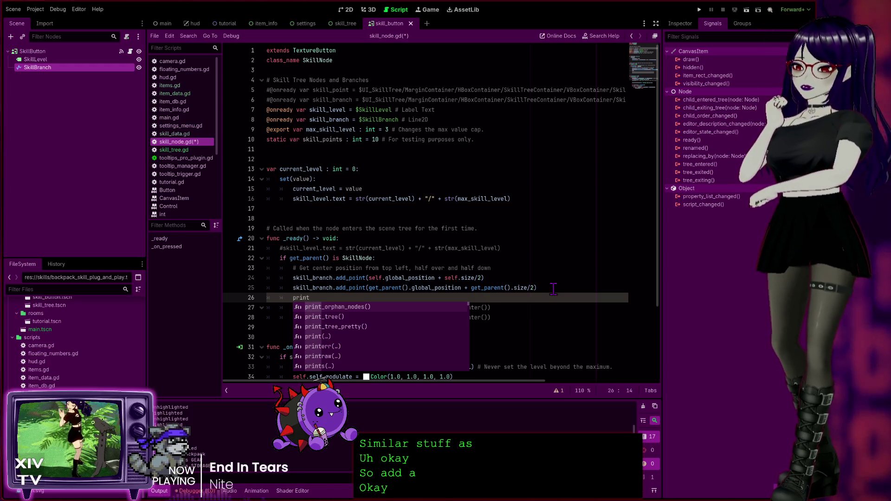
{"action": "type", "text": "("}
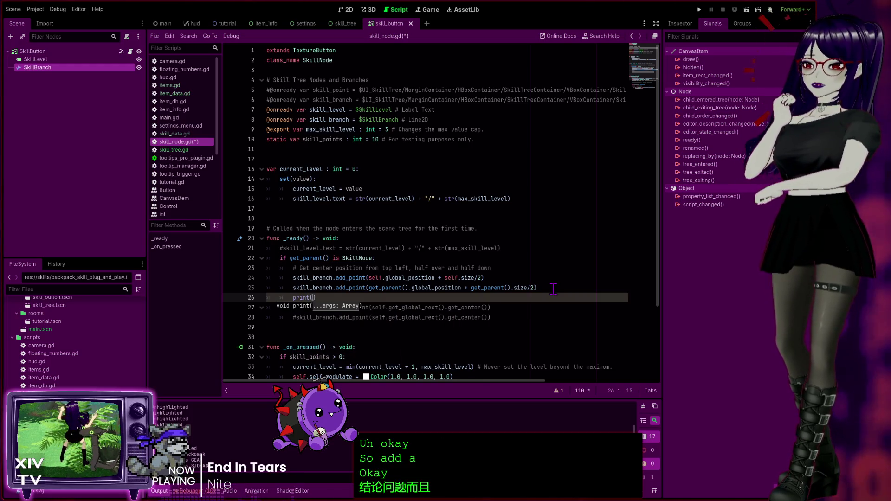
{"action": "left_click_drag", "start_coordinate": [336, 278], "coordinate": [489, 275]}
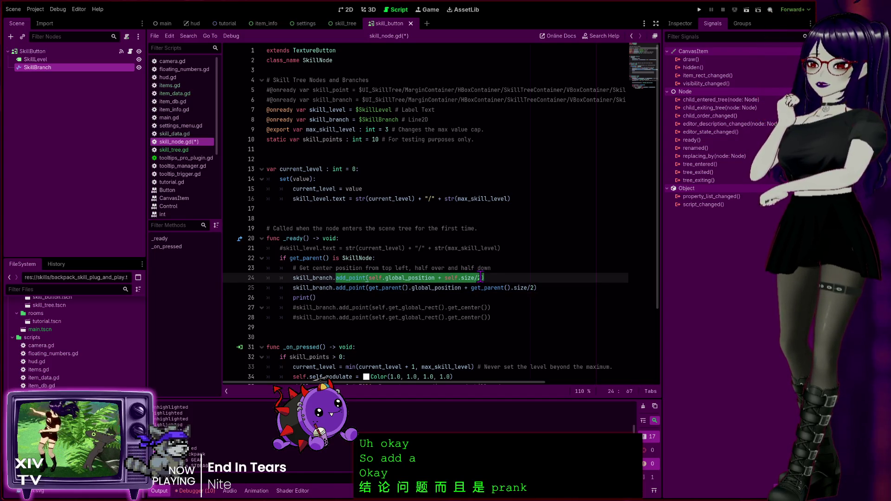
{"action": "left_click", "coordinate": [480, 278]}
{"action": "left_click_drag", "start_coordinate": [370, 277], "coordinate": [478, 277]}
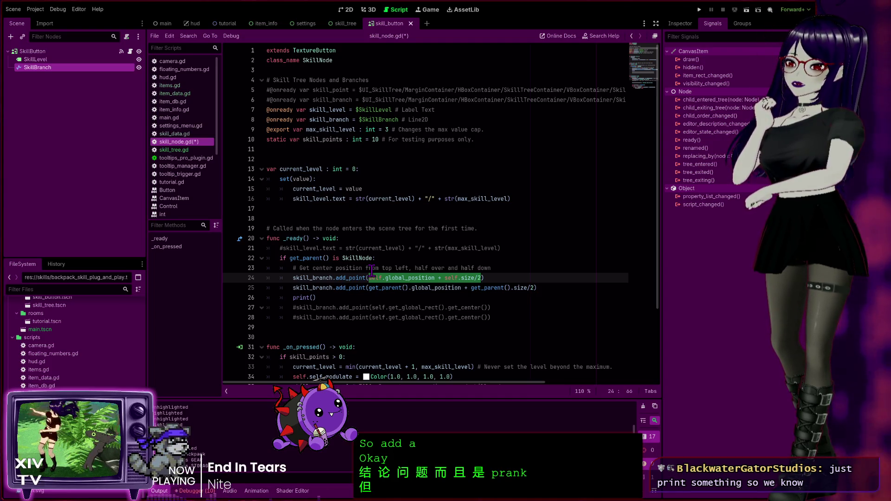
{"action": "left_click", "coordinate": [315, 297]}
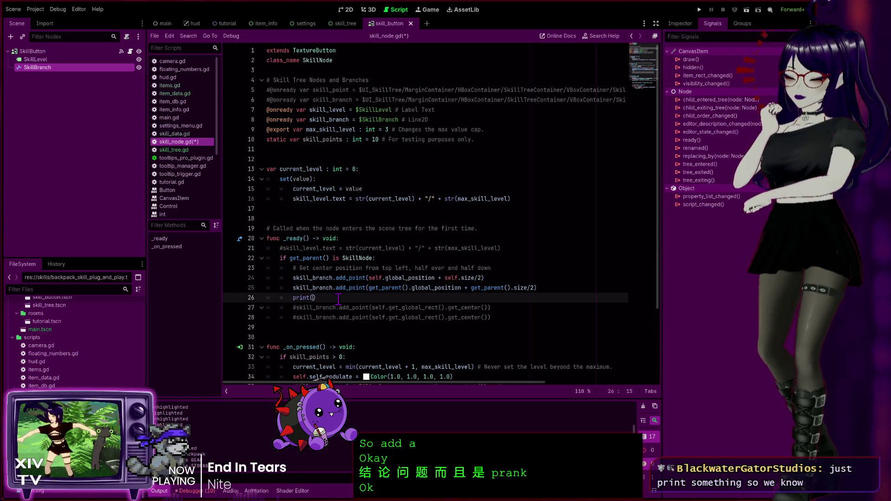
Step: Complete the line as print("hello world"), save skill_node.gd, and run the game
{"action": "type", "text": "hello world"}
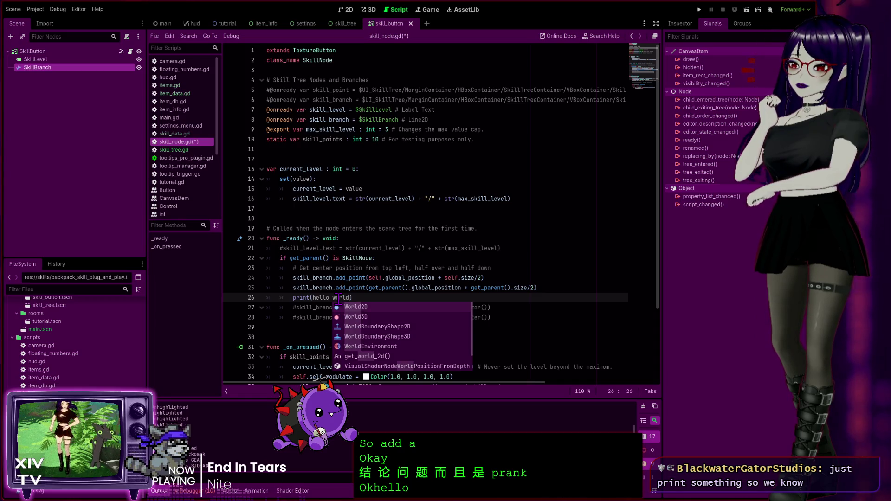
{"action": "type", "text": "\""}
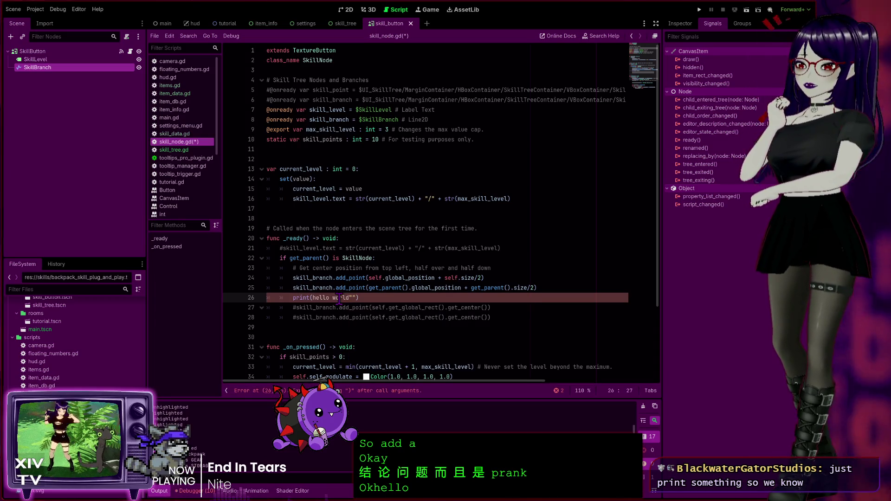
{"action": "key", "text": "Left"}
{"action": "key", "text": "Left"}
{"action": "key", "text": "Left"}
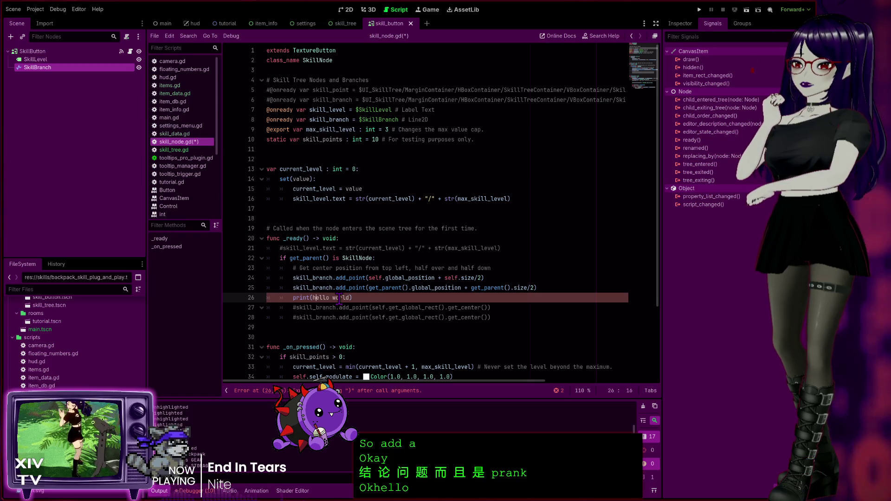
{"action": "type", "text": "\""}
{"action": "key", "text": "ctrl+s"}
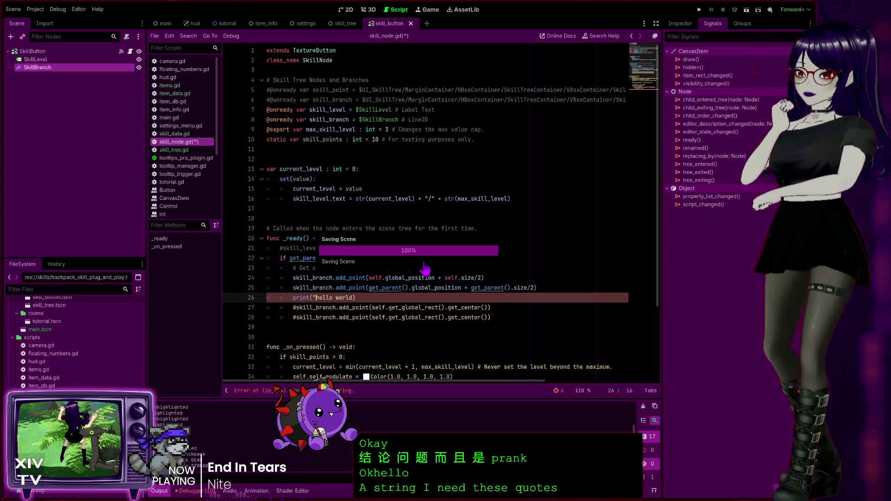
{"action": "key", "text": "Right"}
{"action": "key", "text": "Right"}
{"action": "key", "text": "Right"}
{"action": "type", "text": "\""}
{"action": "key", "text": "ctrl+s"}
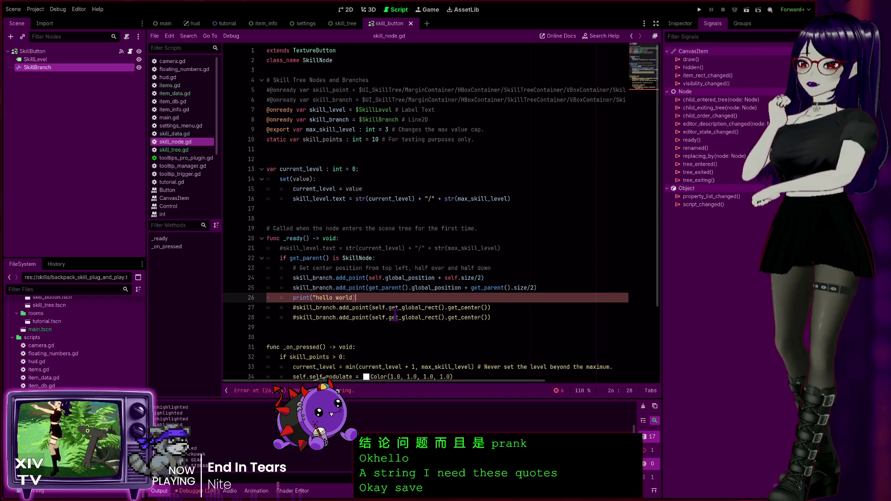
{"action": "key", "text": "ctrl+s"}
{"action": "left_click", "coordinate": [699, 10]}
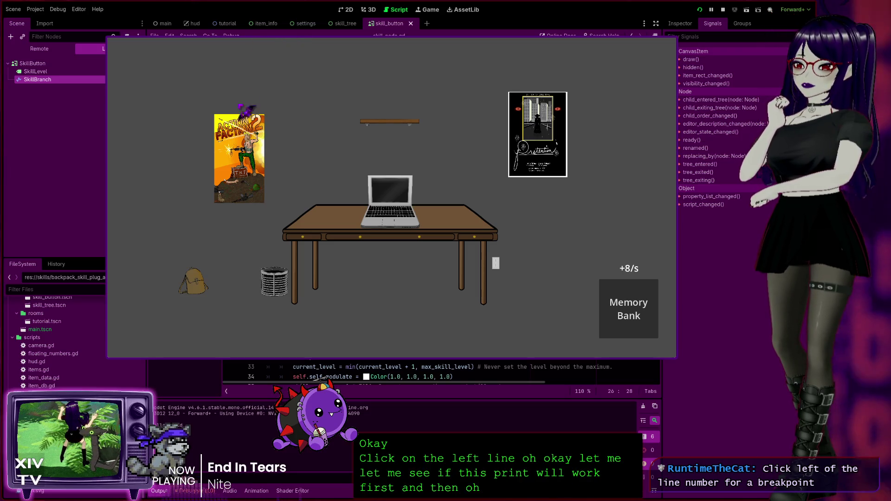
Step: Inspect the backpack, raise its first skill to 1/3, then stop the game with F8
{"action": "left_click", "coordinate": [200, 290]}
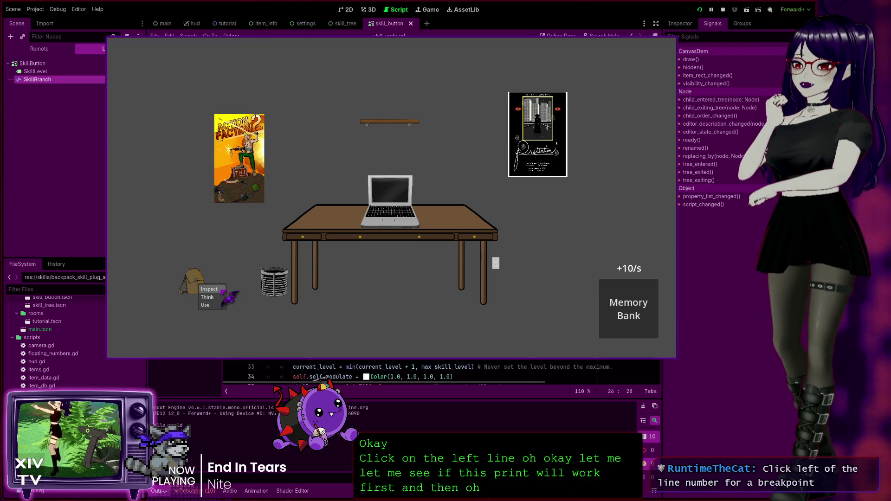
{"action": "left_click", "coordinate": [222, 291]}
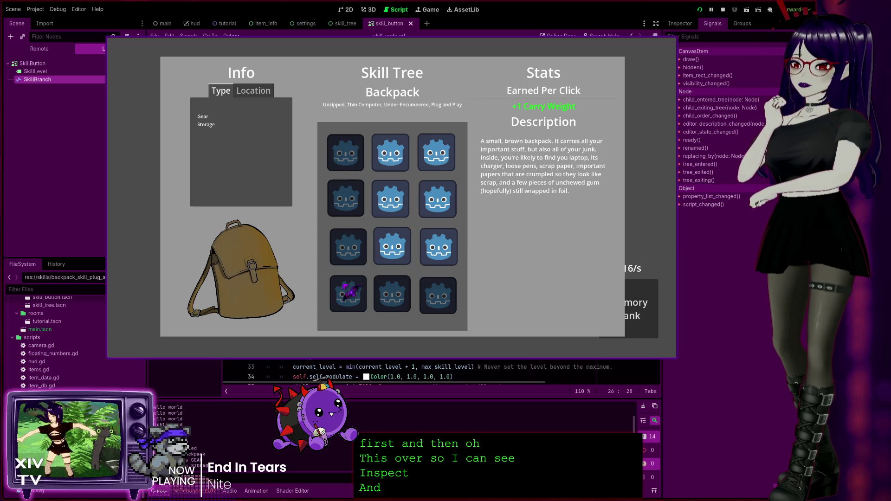
{"action": "left_click", "coordinate": [360, 158]}
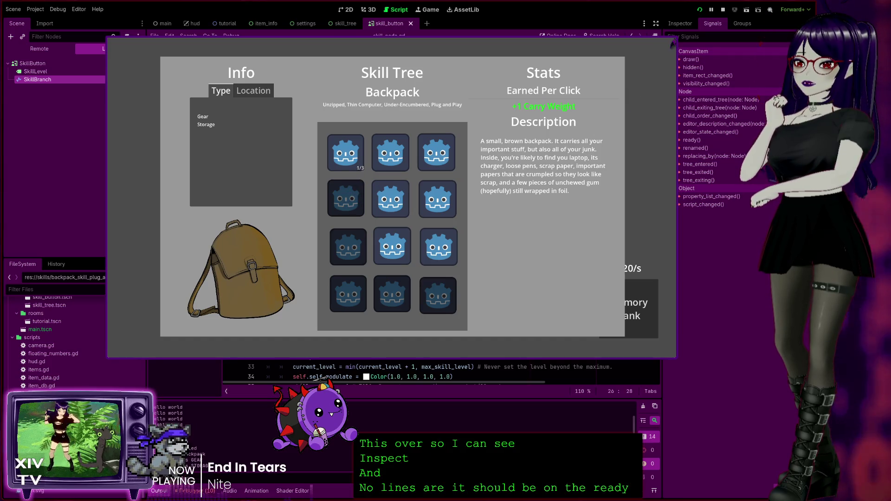
{"action": "key", "text": "F8"}
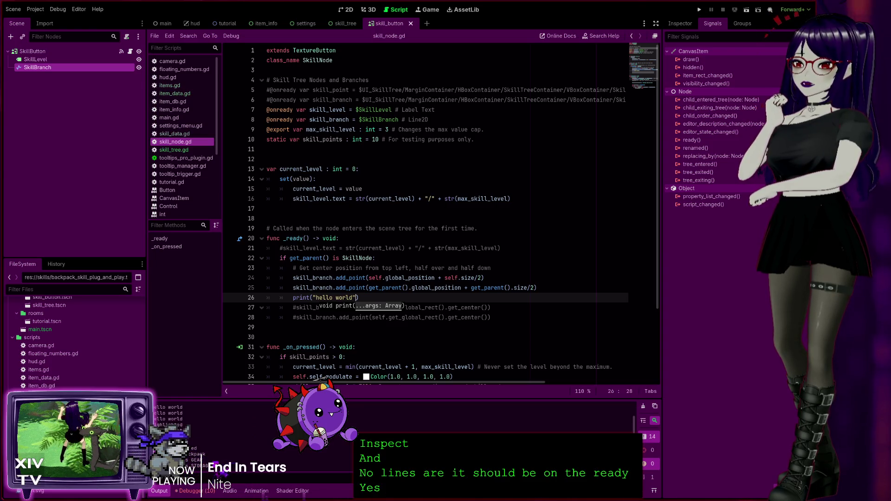
{"action": "key", "text": "F5"}
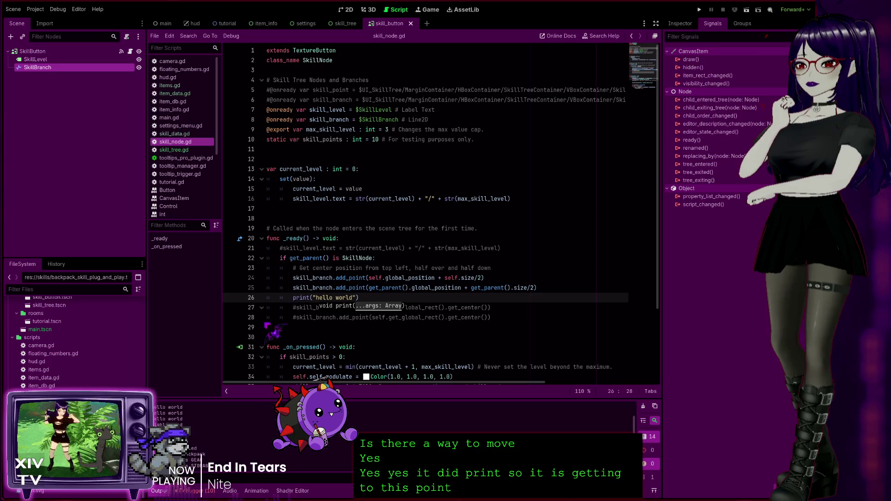
{"action": "left_click", "coordinate": [252, 299]}
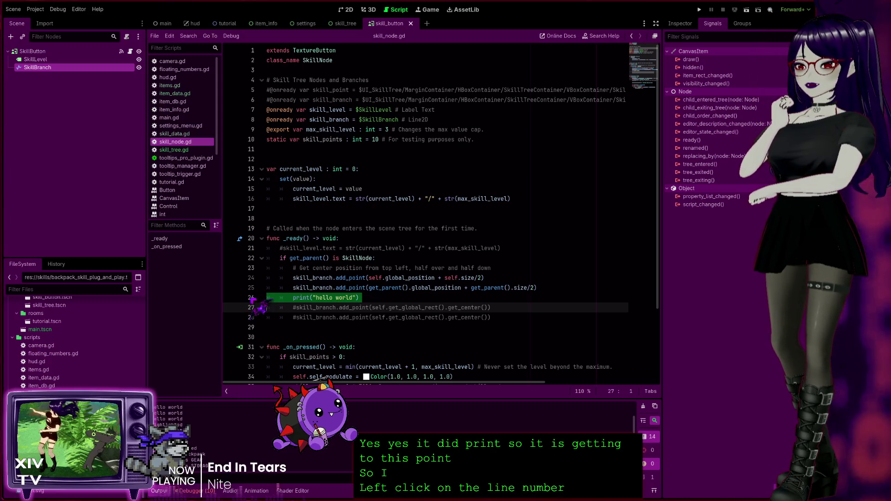
{"action": "left_click", "coordinate": [251, 268]}
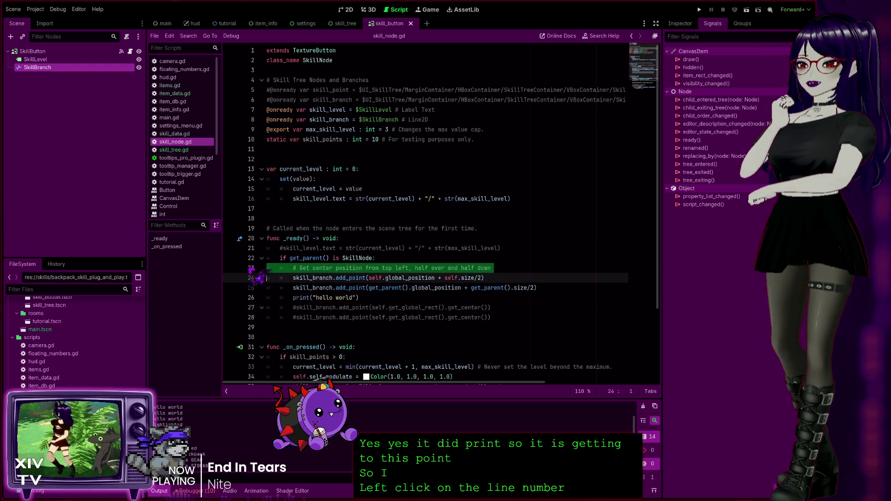
{"action": "left_click", "coordinate": [251, 278]}
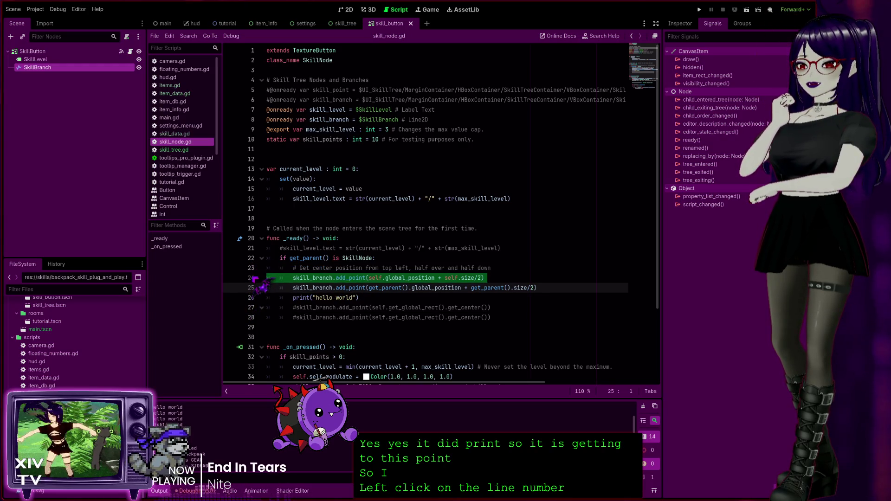
{"action": "left_click", "coordinate": [251, 288]}
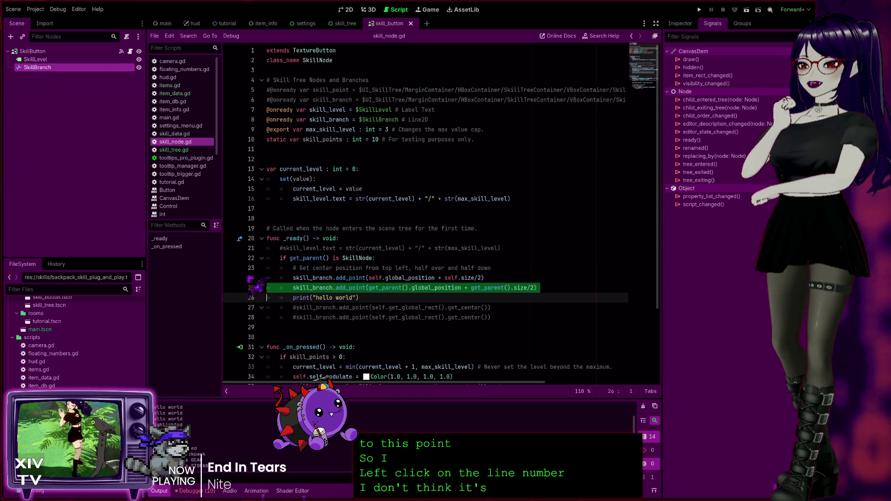
{"action": "left_click", "coordinate": [423, 309]}
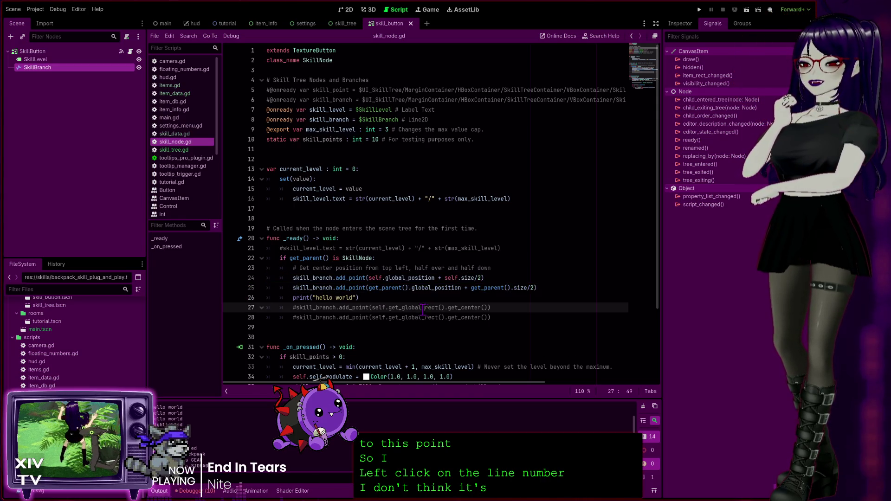
{"action": "left_click", "coordinate": [397, 302]}
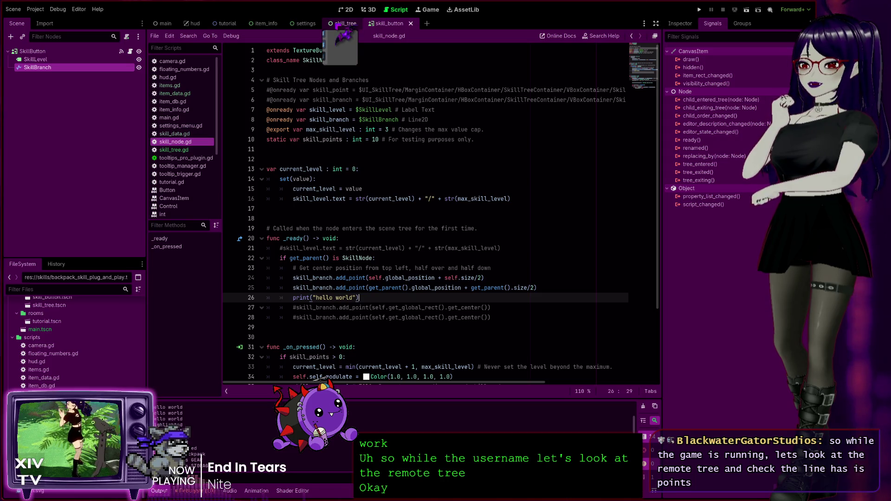
{"action": "left_click", "coordinate": [344, 33]}
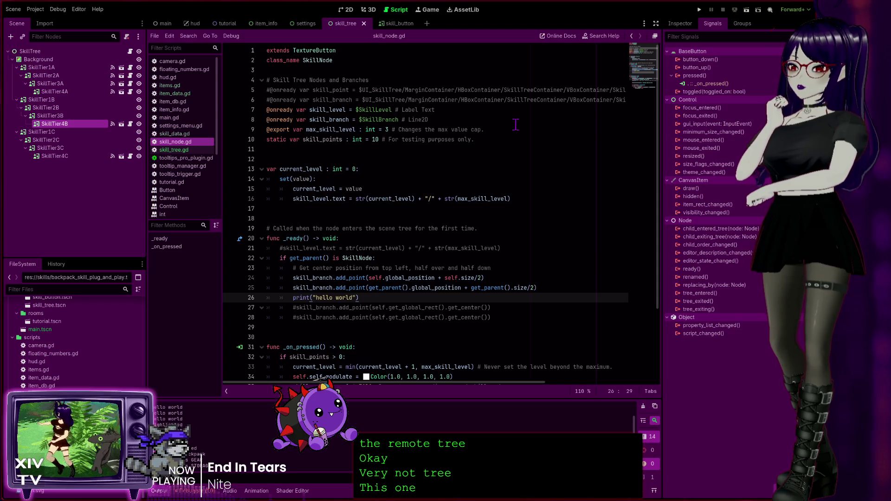
Step: Run the clicker game again from the skill_tree scene with F5
{"action": "key", "text": "F5"}
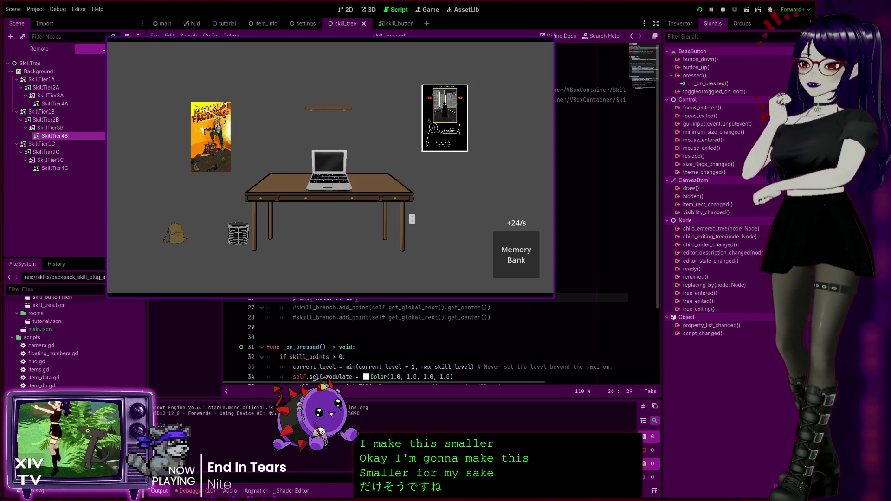
Step: Widen the left dock and expand the remote tree from Main down to SkillTreeContainer
{"action": "left_click_drag", "start_coordinate": [146, 337], "coordinate": [177, 337]}
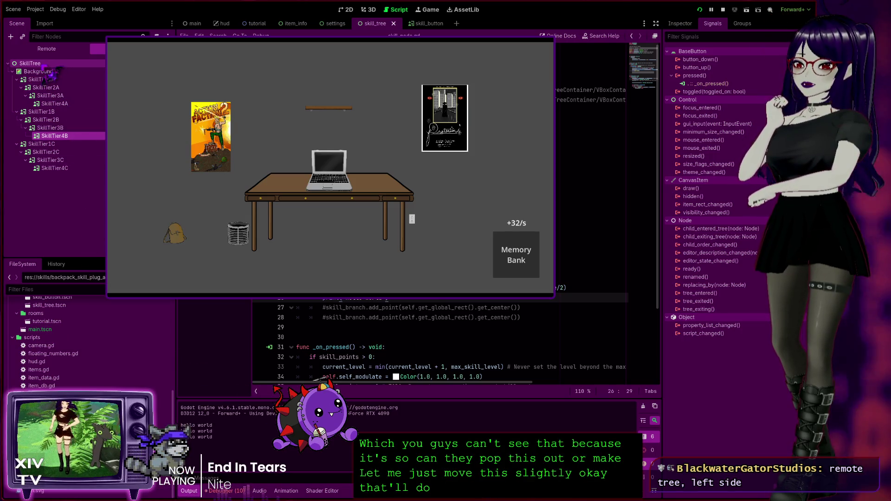
{"action": "left_click", "coordinate": [50, 51]}
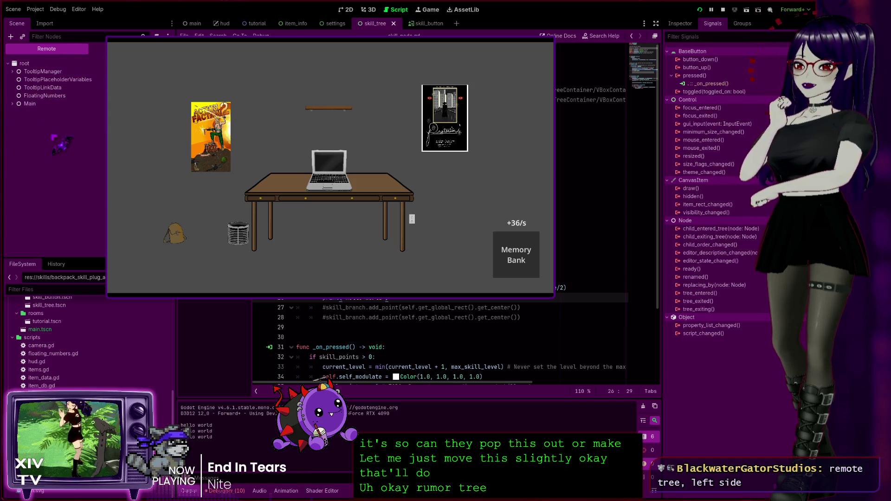
{"action": "left_click", "coordinate": [13, 104]}
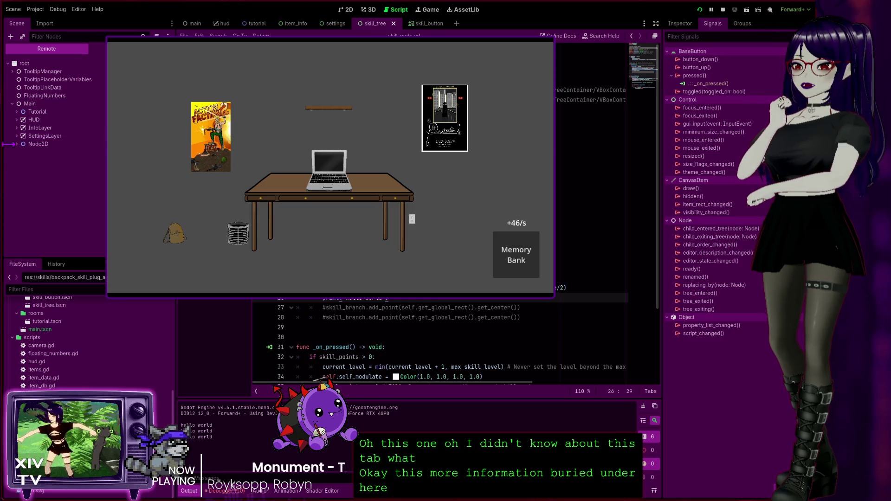
{"action": "left_click", "coordinate": [17, 128]}
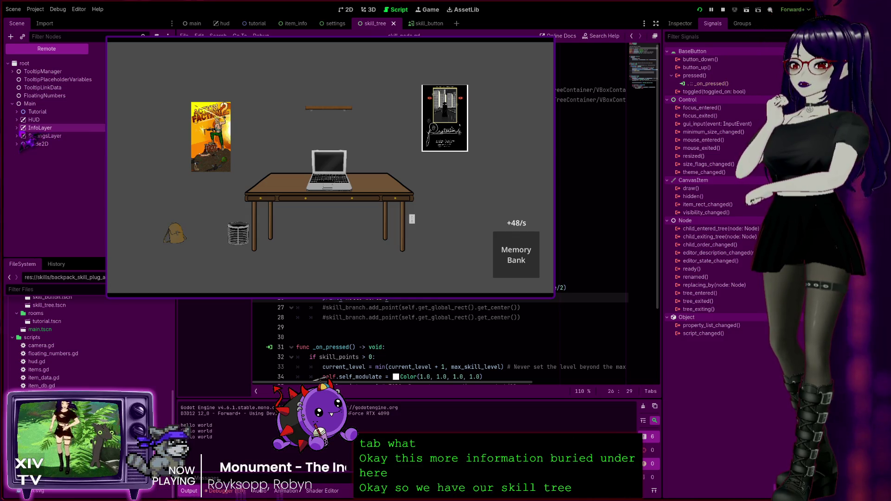
{"action": "left_click", "coordinate": [21, 136]}
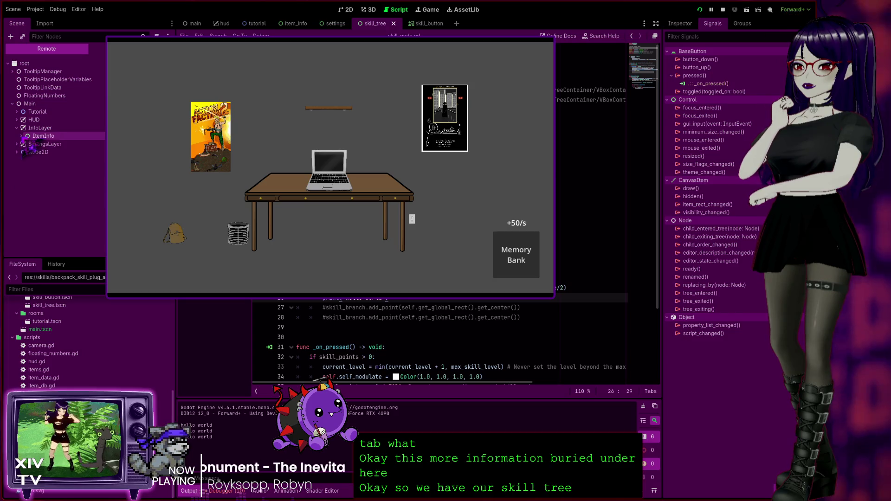
{"action": "left_click", "coordinate": [26, 144]}
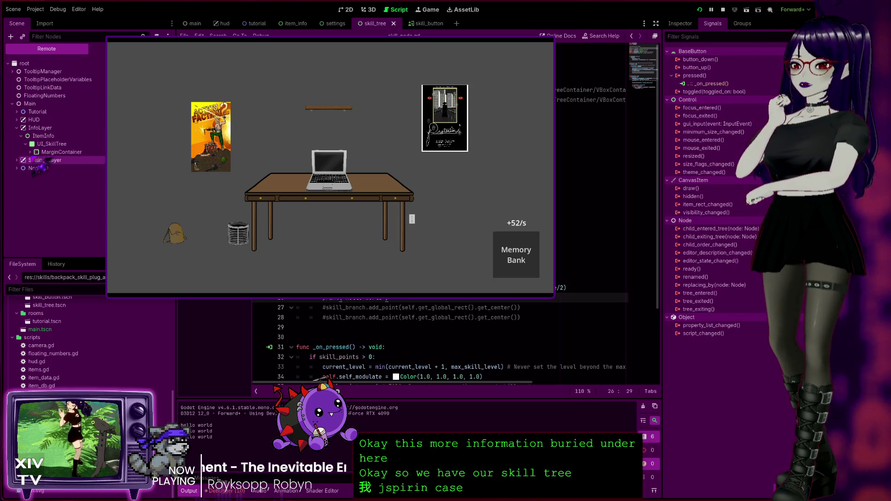
{"action": "left_click", "coordinate": [35, 160]}
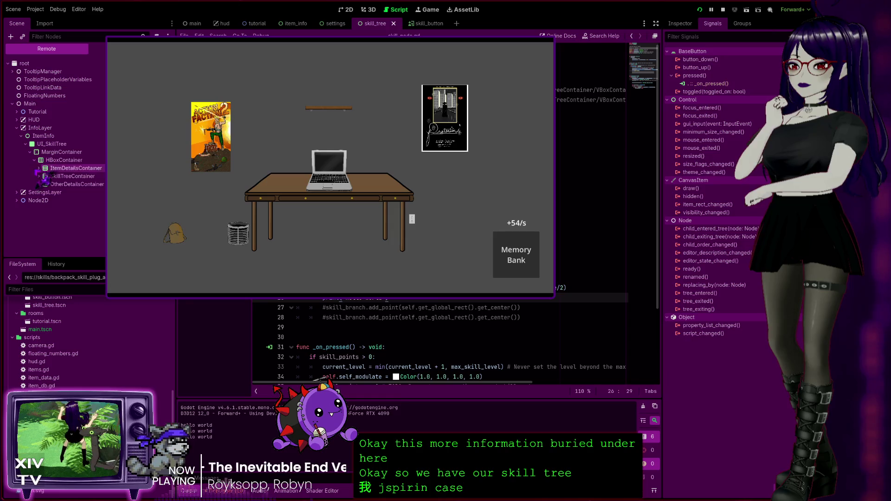
{"action": "left_click", "coordinate": [39, 177]}
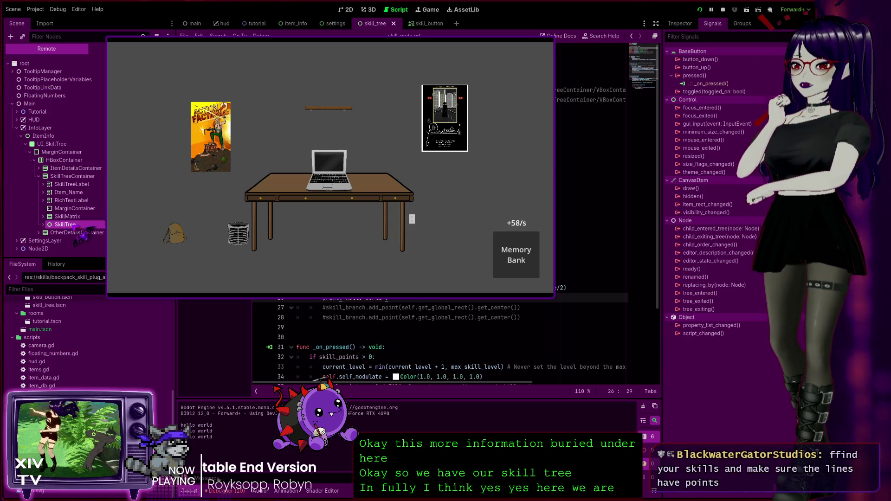
Step: Expand SkillTree, Background, and the SkillTier1A, SkillTier1B and SkillTier2A nodes
{"action": "left_click", "coordinate": [58, 224]}
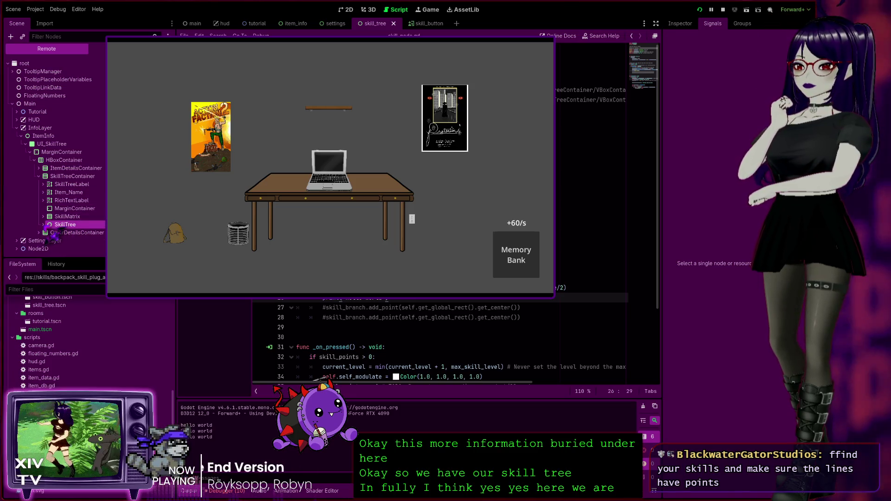
{"action": "double_click", "coordinate": [69, 224]}
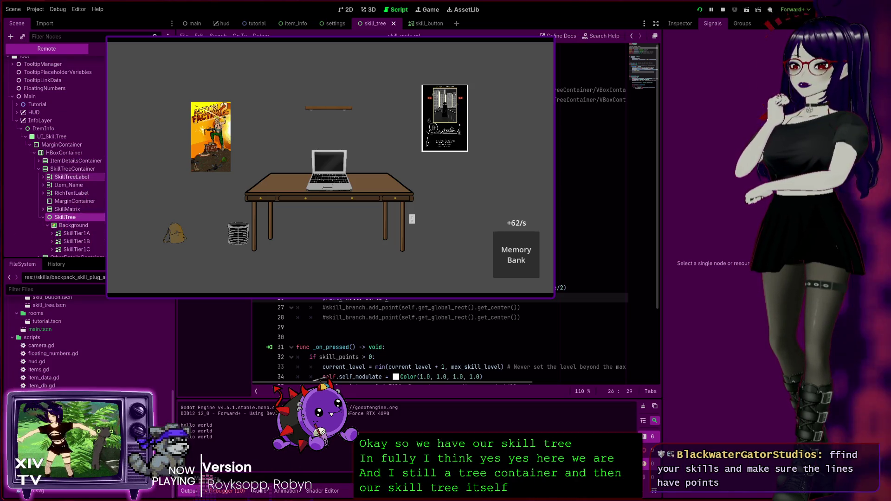
{"action": "left_click", "coordinate": [48, 225]}
{"action": "scroll", "coordinate": [56, 223], "scroll_direction": "down", "scroll_amount": 1}
{"action": "left_click", "coordinate": [52, 217]}
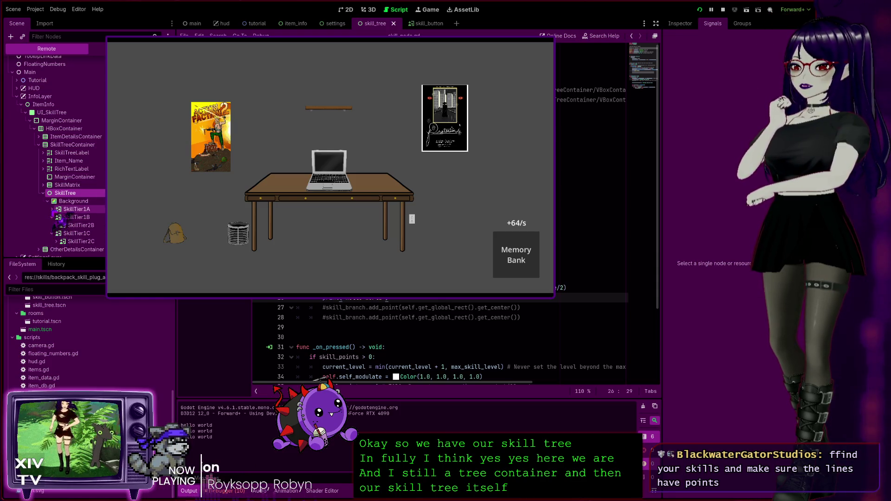
{"action": "left_click", "coordinate": [52, 209]}
{"action": "scroll", "coordinate": [58, 204], "scroll_direction": "down", "scroll_amount": 2}
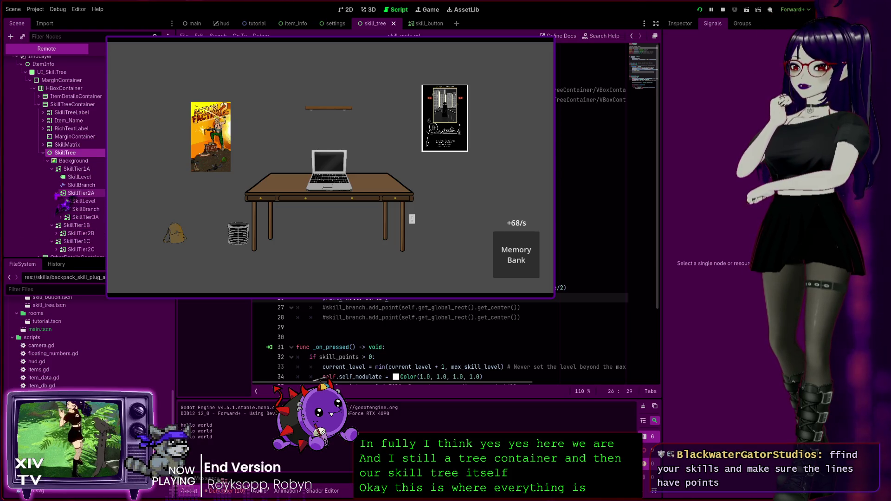
{"action": "left_click", "coordinate": [57, 193]}
{"action": "scroll", "coordinate": [82, 204], "scroll_direction": "down", "scroll_amount": 1}
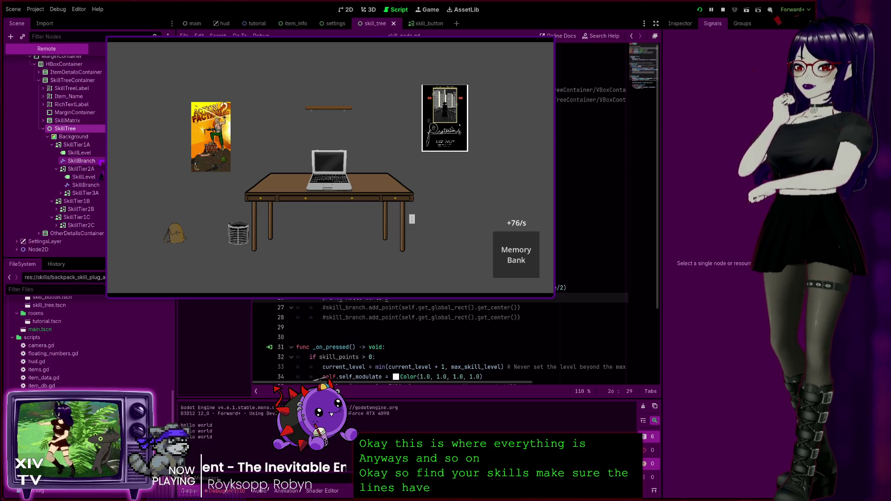
Step: Expand SkillTier2B through SkillTier4C, then select SkillTier2A's SkillBranch line node
{"action": "left_click", "coordinate": [56, 226]}
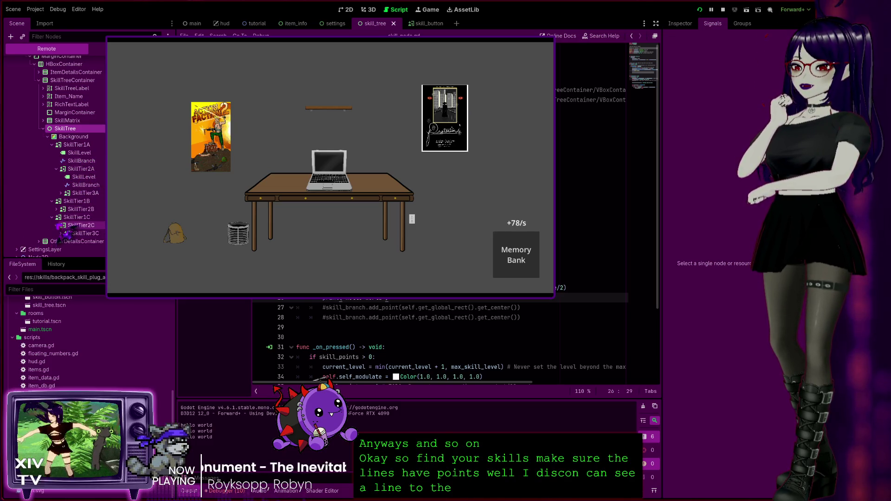
{"action": "left_click", "coordinate": [57, 210]}
{"action": "scroll", "coordinate": [74, 140], "scroll_direction": "down", "scroll_amount": 1}
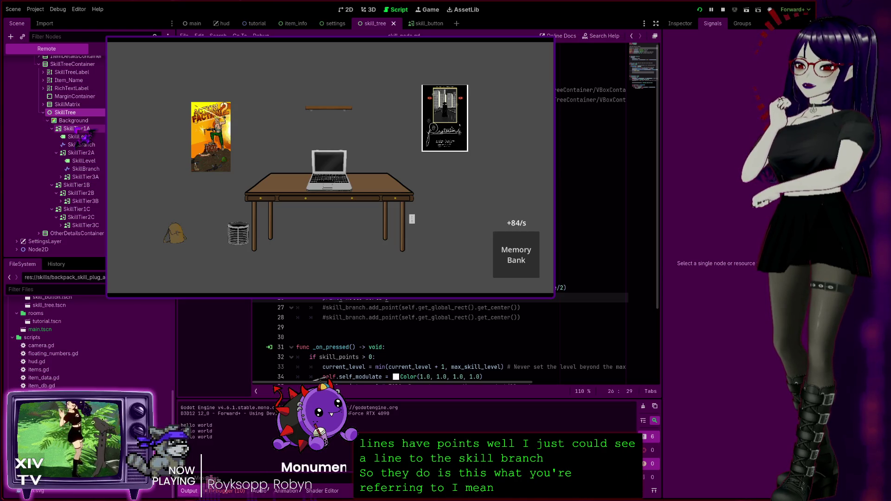
{"action": "left_click", "coordinate": [61, 225]}
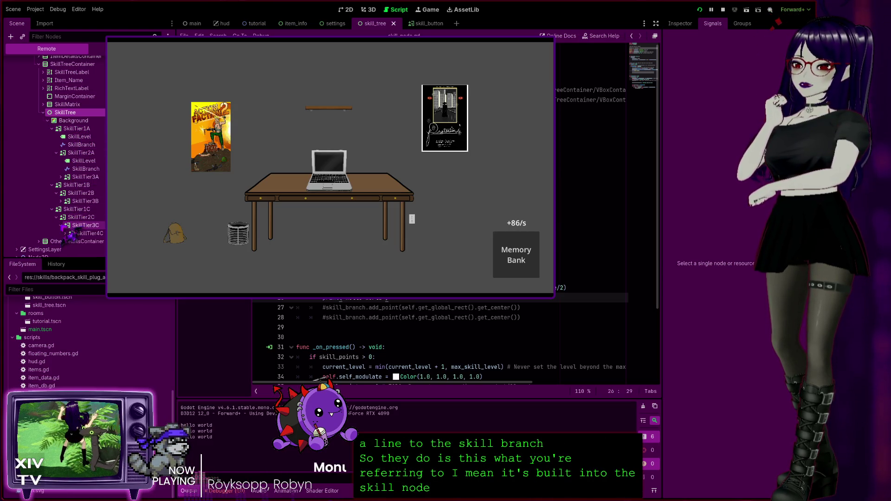
{"action": "left_click", "coordinate": [61, 201]}
{"action": "left_click", "coordinate": [60, 176]}
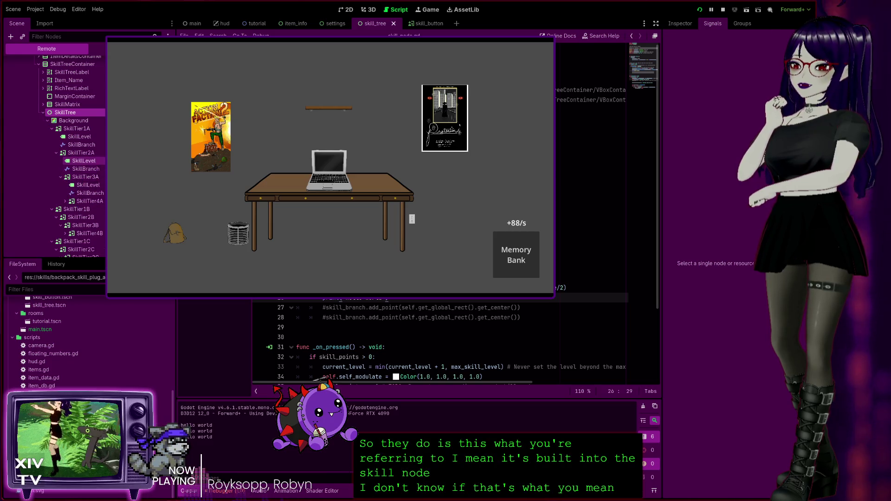
{"action": "scroll", "coordinate": [83, 161], "scroll_direction": "down", "scroll_amount": 3}
{"action": "left_click", "coordinate": [65, 225]}
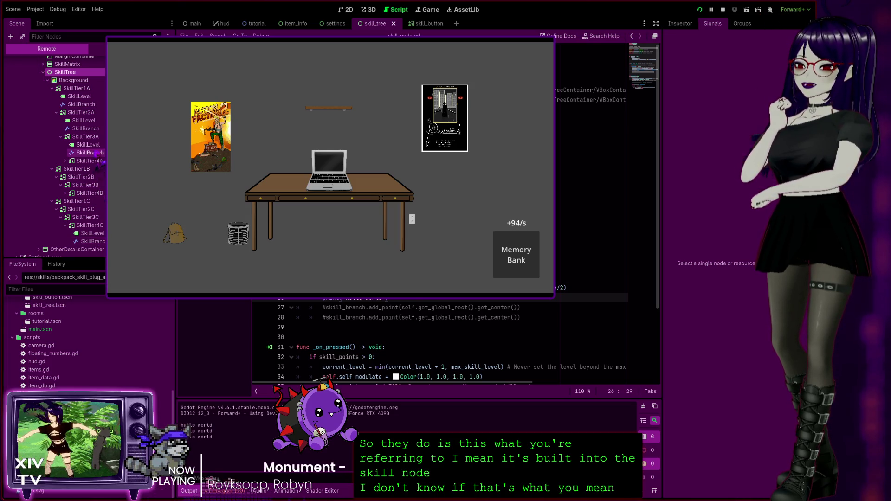
{"action": "left_click", "coordinate": [66, 193]}
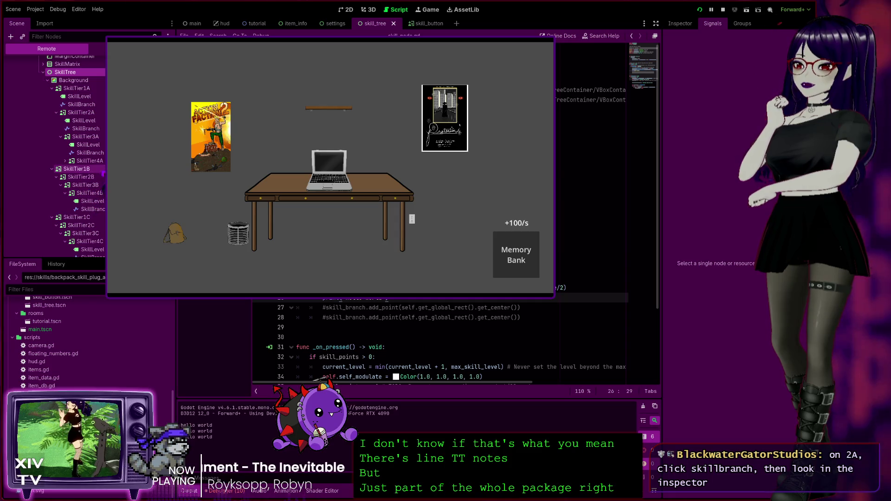
{"action": "left_click", "coordinate": [89, 115]}
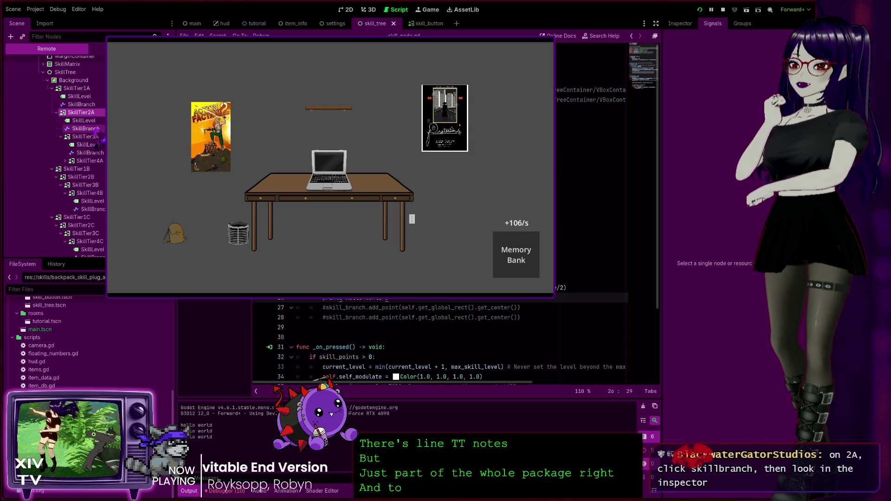
{"action": "left_click", "coordinate": [99, 129]}
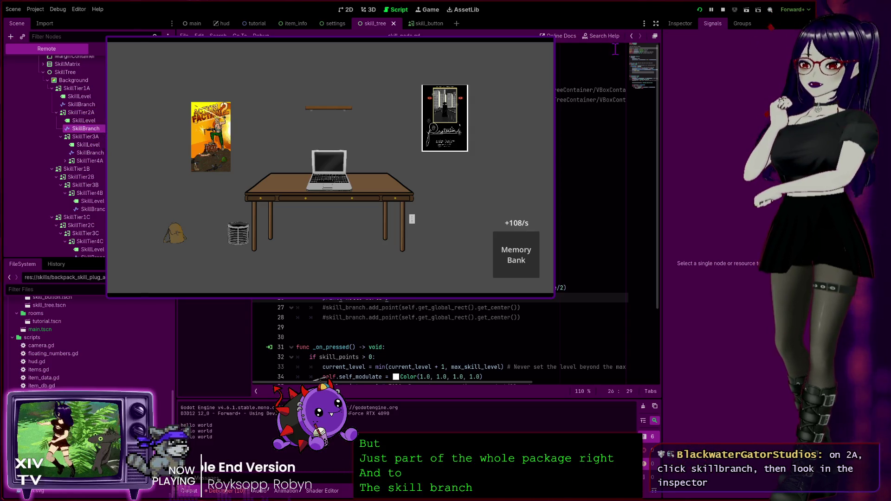
Step: Show SkillBranch in a widened Inspector and expand its Points, revealing two negative-x points
{"action": "left_click", "coordinate": [679, 23]}
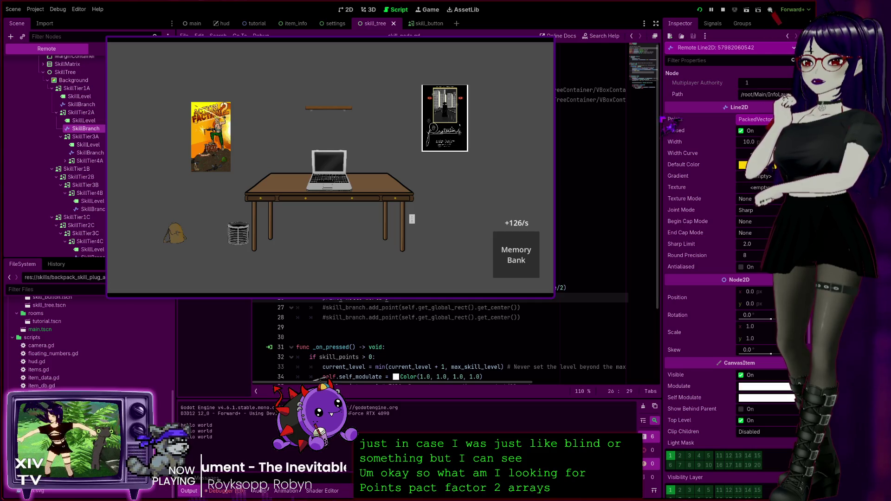
{"action": "left_click_drag", "start_coordinate": [665, 122], "coordinate": [634, 118]}
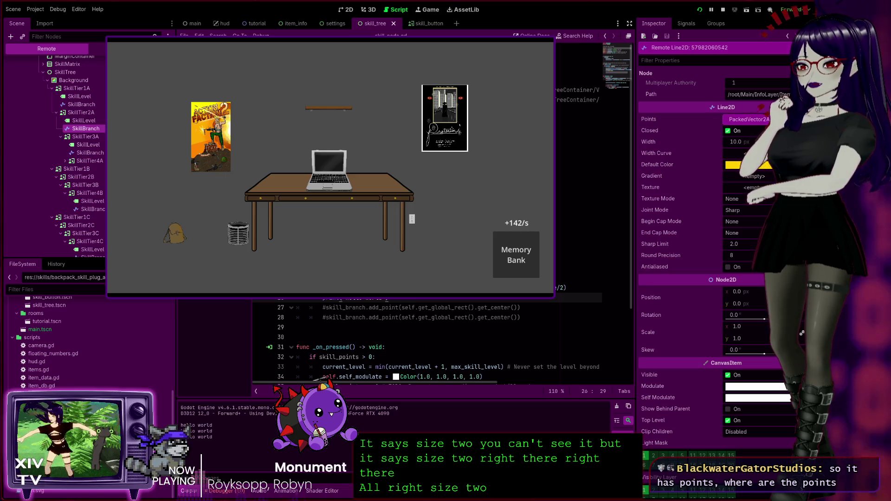
{"action": "left_click", "coordinate": [745, 119]}
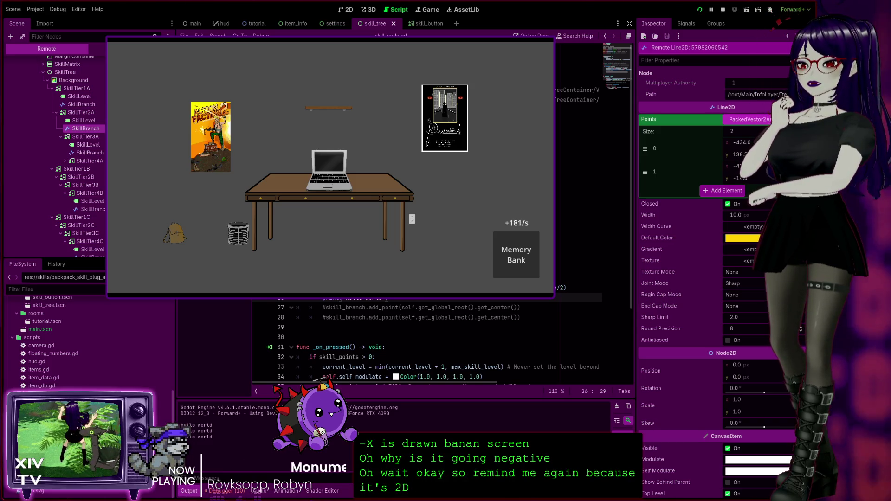
{"action": "left_click", "coordinate": [193, 23]}
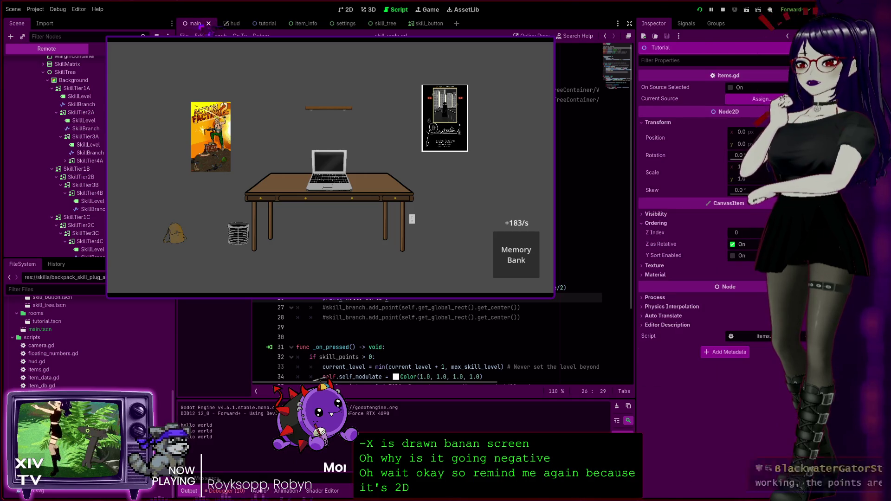
Step: Stop the game and center the main scene's 2D canvas on the origin
{"action": "left_click", "coordinate": [346, 10]}
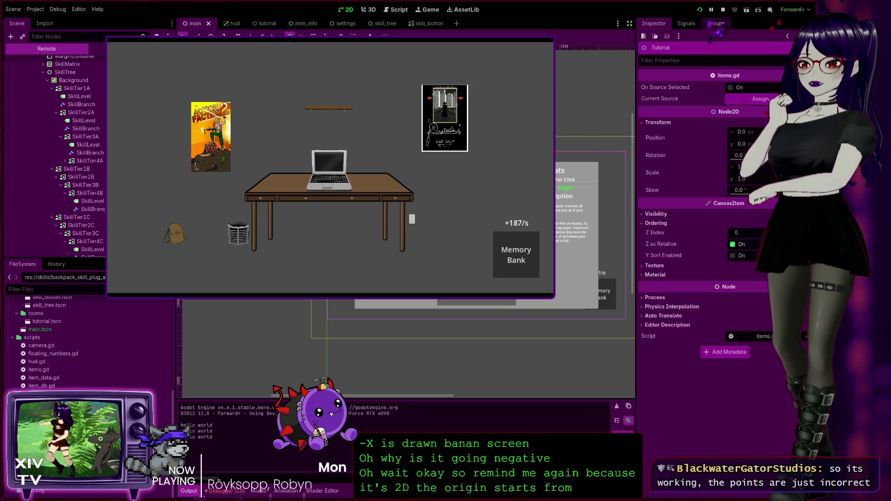
{"action": "left_click", "coordinate": [722, 9]}
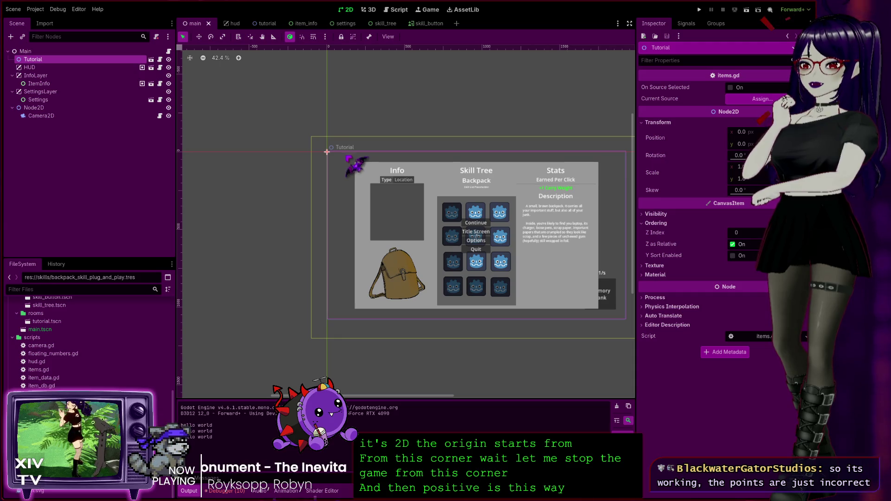
{"action": "mouse_move", "coordinate": [275, 254]}
{"action": "left_mouse_down"}
{"action": "mouse_move", "coordinate": [199, 213]}
{"action": "mouse_move", "coordinate": [206, 227]}
{"action": "left_mouse_up"}
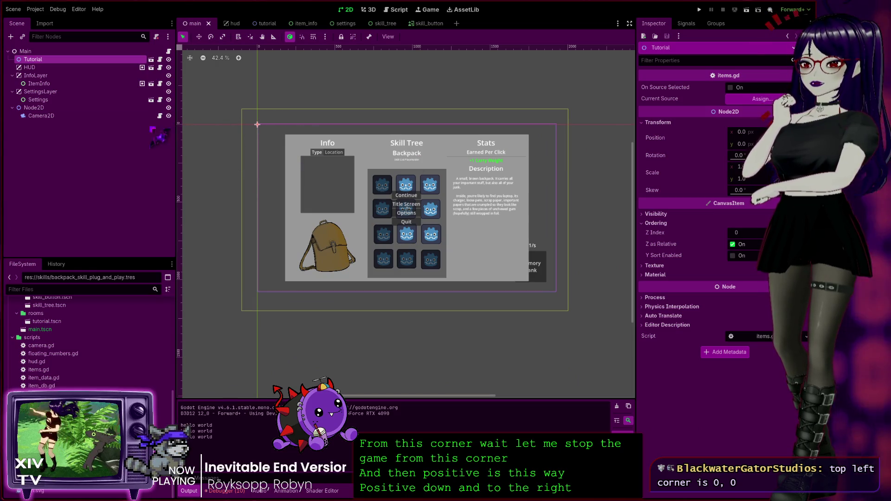
{"action": "left_click_drag", "start_coordinate": [221, 186], "coordinate": [308, 250]}
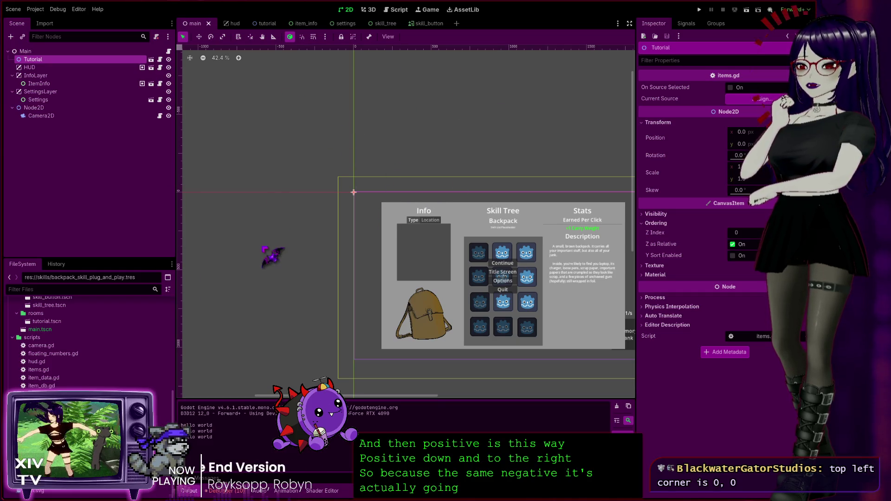
{"action": "left_click_drag", "start_coordinate": [275, 249], "coordinate": [197, 222]}
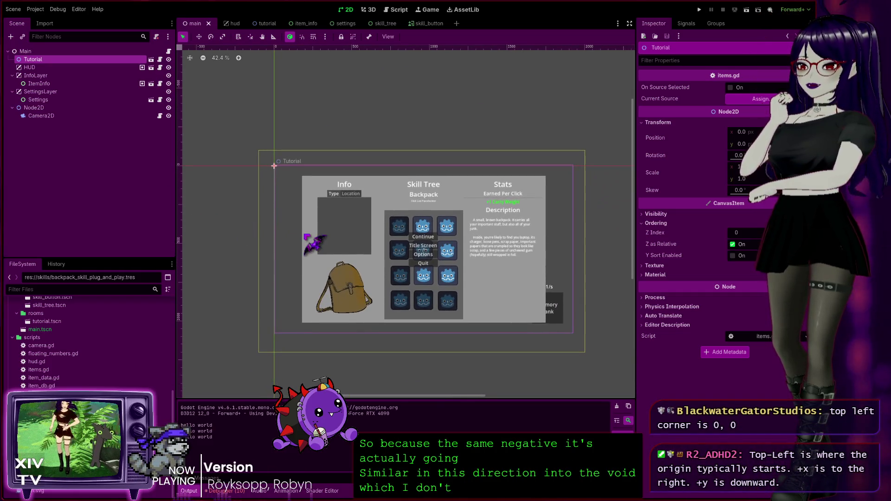
{"action": "scroll", "coordinate": [306, 237], "scroll_direction": "up", "scroll_amount": 2}
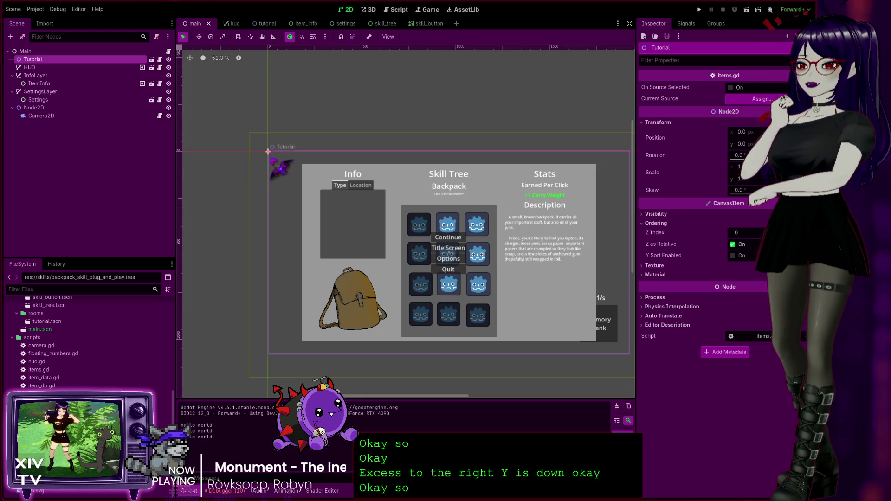
{"action": "left_click_drag", "start_coordinate": [209, 246], "coordinate": [171, 219]}
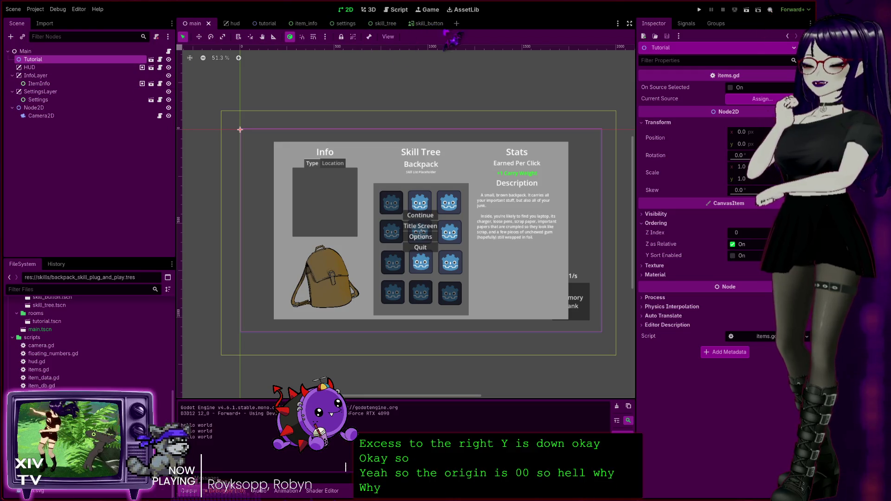
{"action": "left_click", "coordinate": [375, 24]}
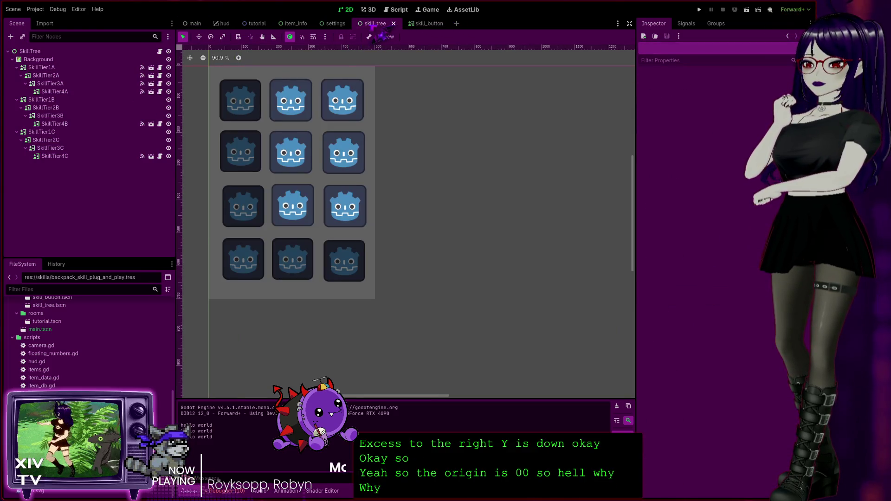
Step: Inspect the global position term on line 24 of skill_node.gd beside the skill_button scene
{"action": "left_click", "coordinate": [335, 23]}
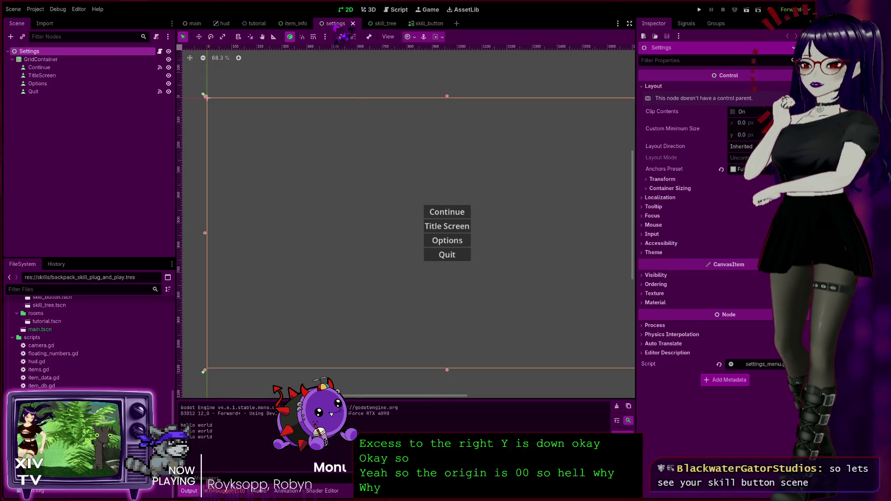
{"action": "left_click", "coordinate": [397, 9]}
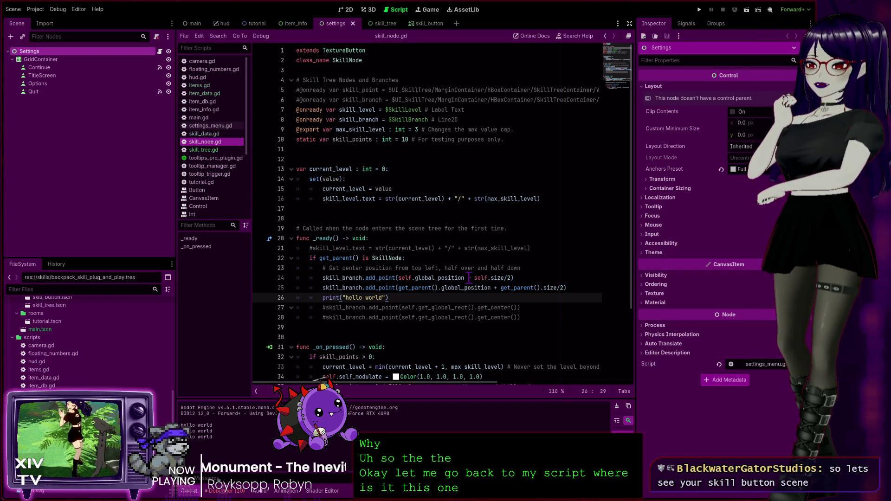
{"action": "left_click", "coordinate": [438, 277]}
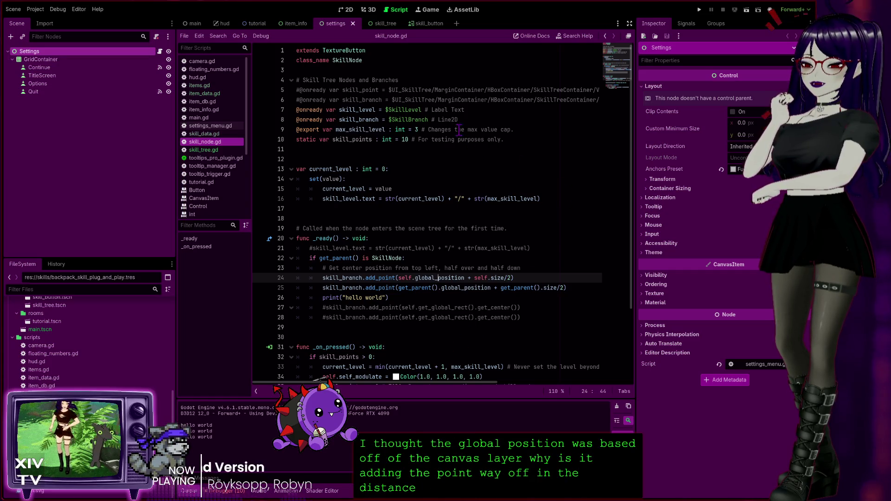
{"action": "left_click", "coordinate": [420, 23]}
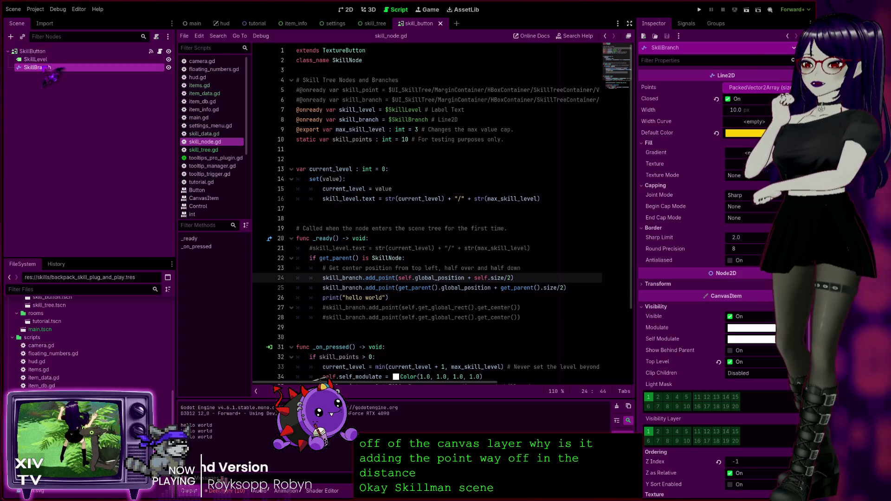
Step: Compare SkillLevel and SkillBranch in 2D, confirming SkillBranch's Transform position is 0,0
{"action": "left_click", "coordinate": [44, 60]}
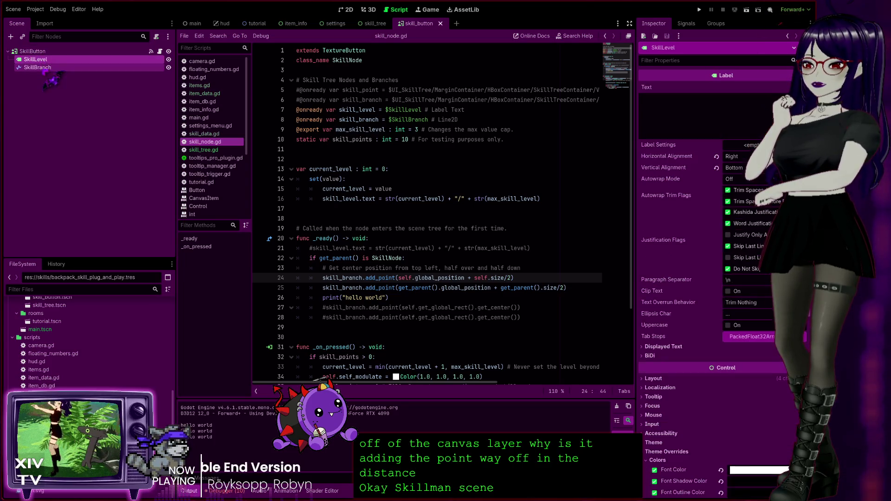
{"action": "left_click", "coordinate": [84, 51]}
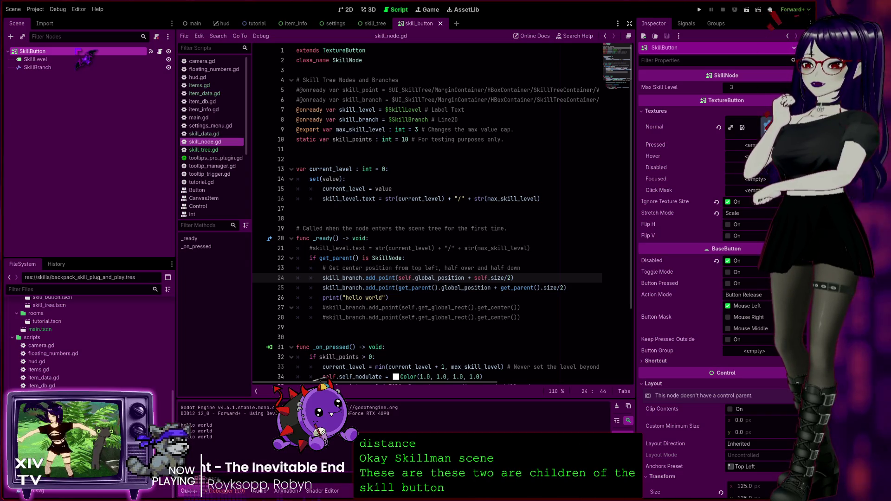
{"action": "left_click", "coordinate": [345, 9]}
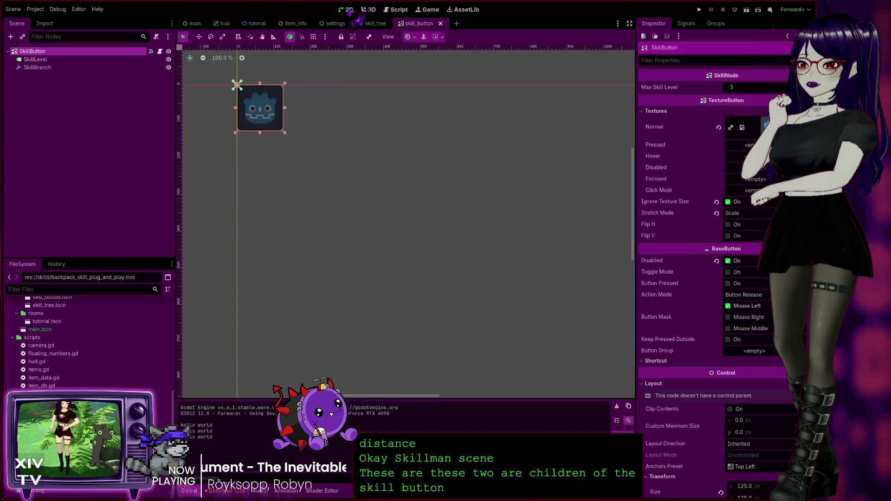
{"action": "left_click", "coordinate": [42, 59]}
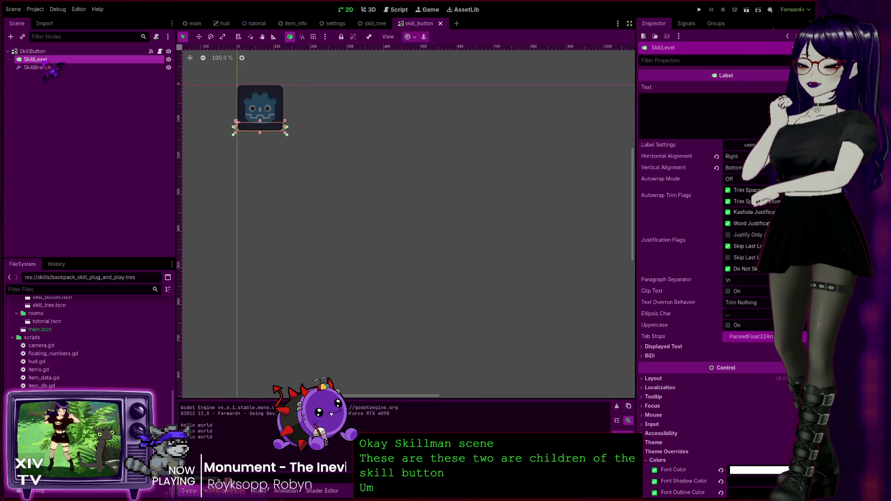
{"action": "left_click", "coordinate": [62, 68]}
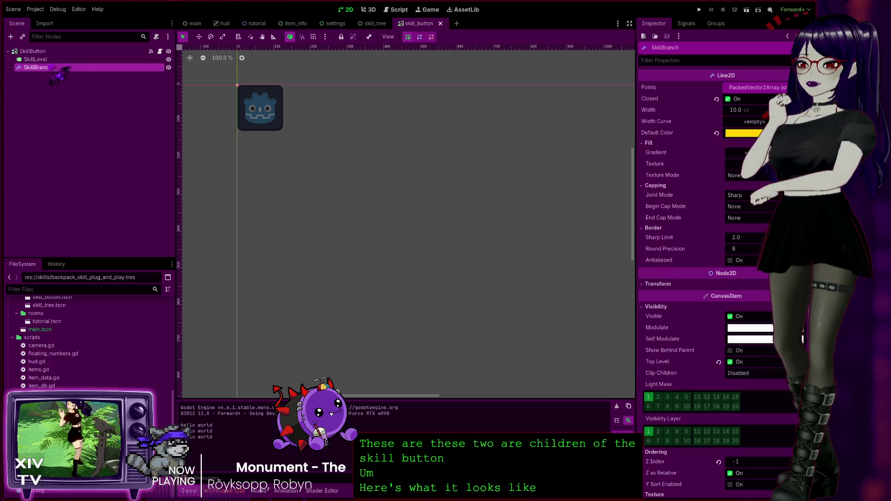
{"action": "left_click", "coordinate": [44, 59]}
{"action": "left_click", "coordinate": [48, 67]}
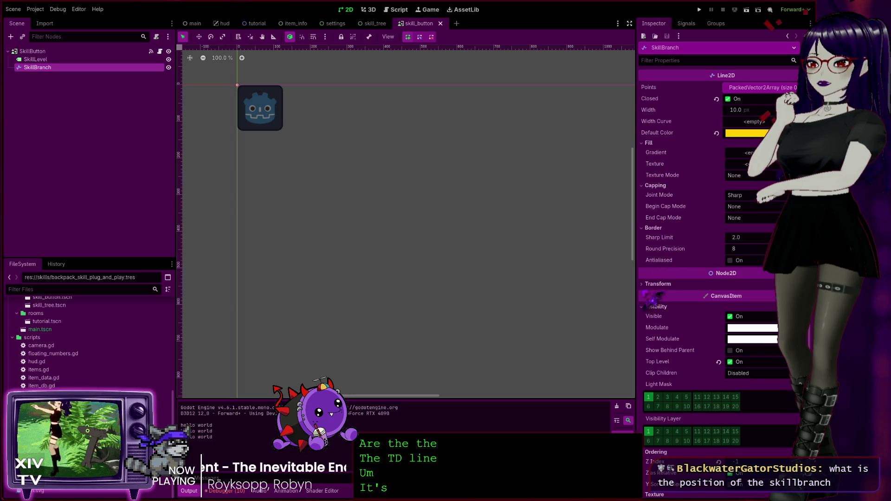
{"action": "left_click", "coordinate": [645, 284]}
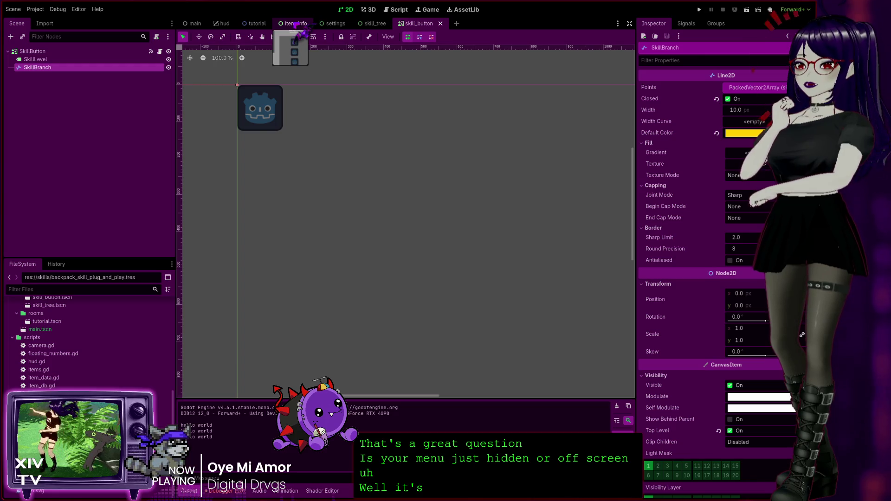
{"action": "left_click", "coordinate": [296, 24]}
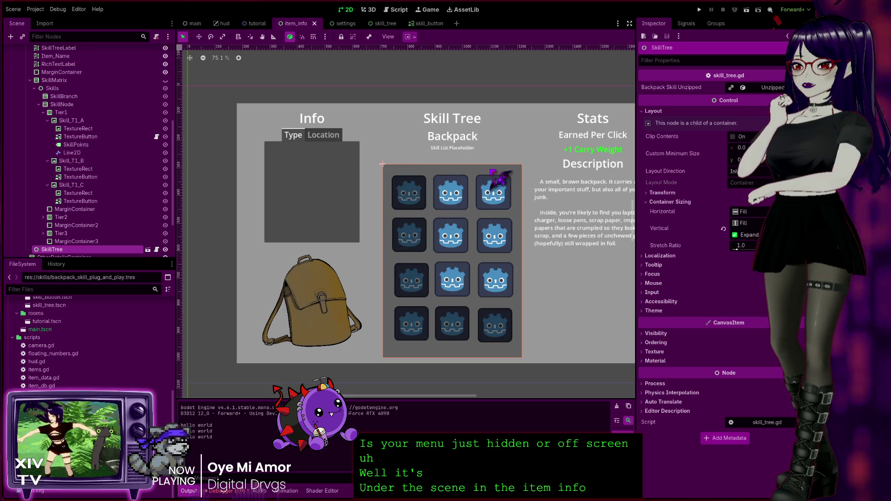
Step: Compare ItemInfo, Camera2D, Node2D, HUD, InfoLayer, SettingsLayer and Settings, noting InfoLayer on layer 2
{"action": "scroll", "coordinate": [88, 148], "scroll_direction": "down", "scroll_amount": 3}
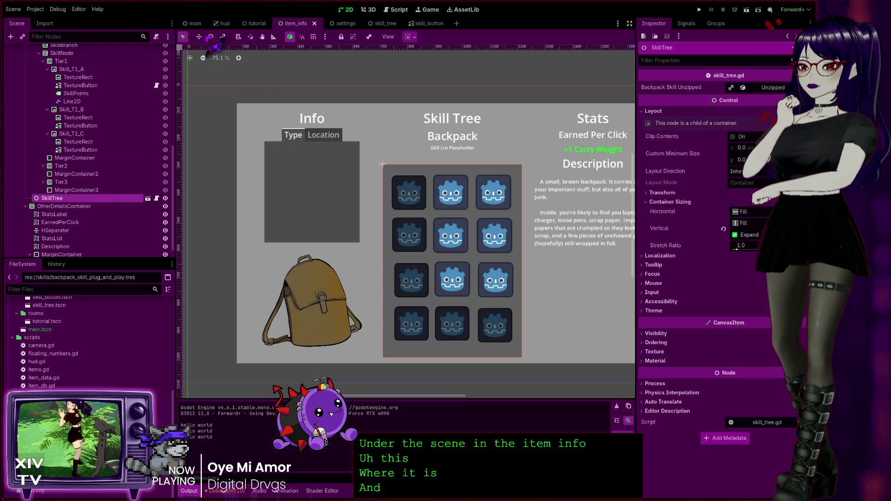
{"action": "left_click", "coordinate": [192, 23]}
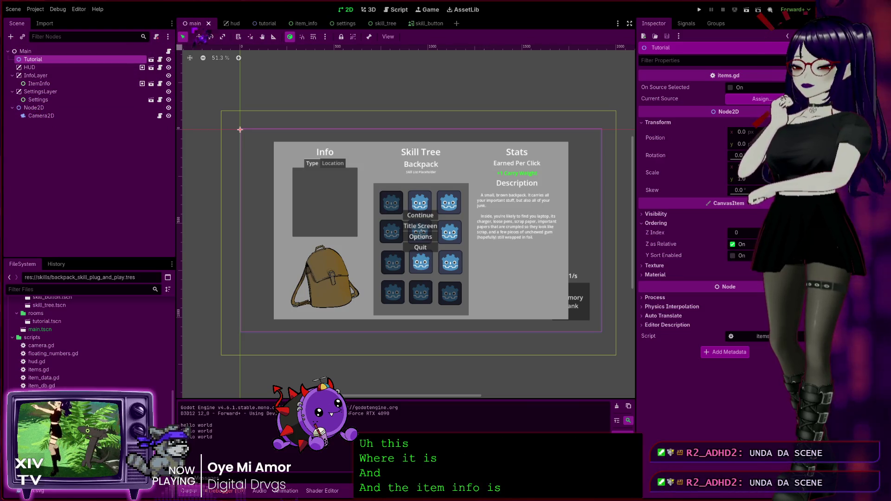
{"action": "left_click", "coordinate": [44, 83]}
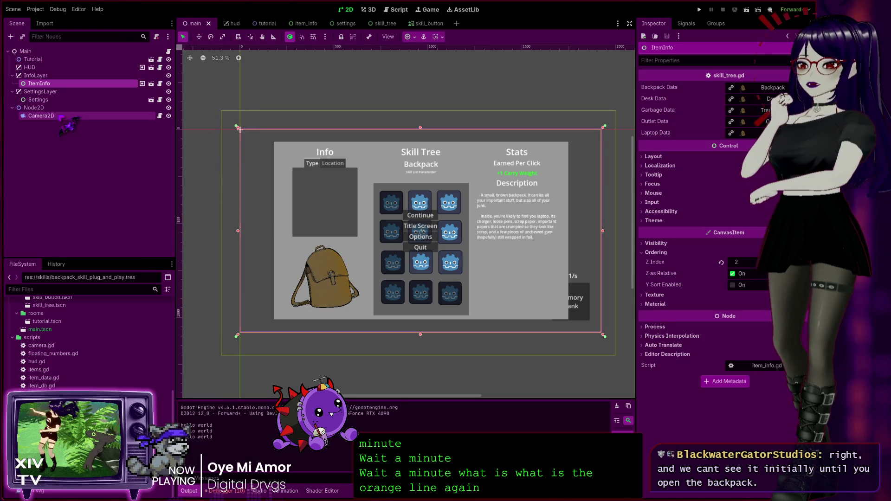
{"action": "left_click", "coordinate": [44, 116]}
{"action": "left_click", "coordinate": [46, 107]}
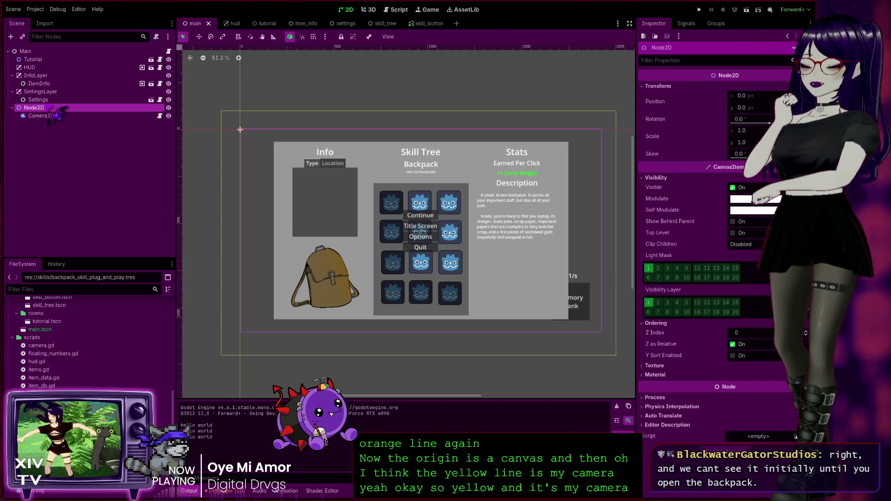
{"action": "left_click", "coordinate": [59, 116]}
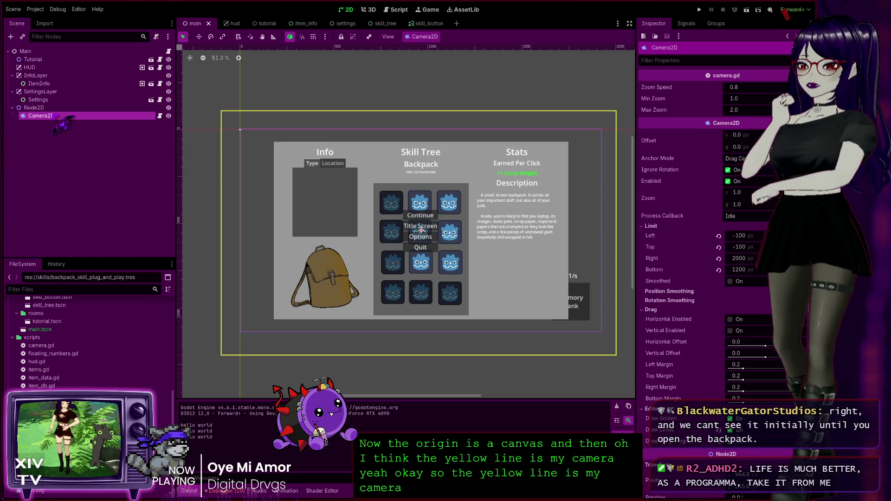
{"action": "left_click", "coordinate": [47, 67]}
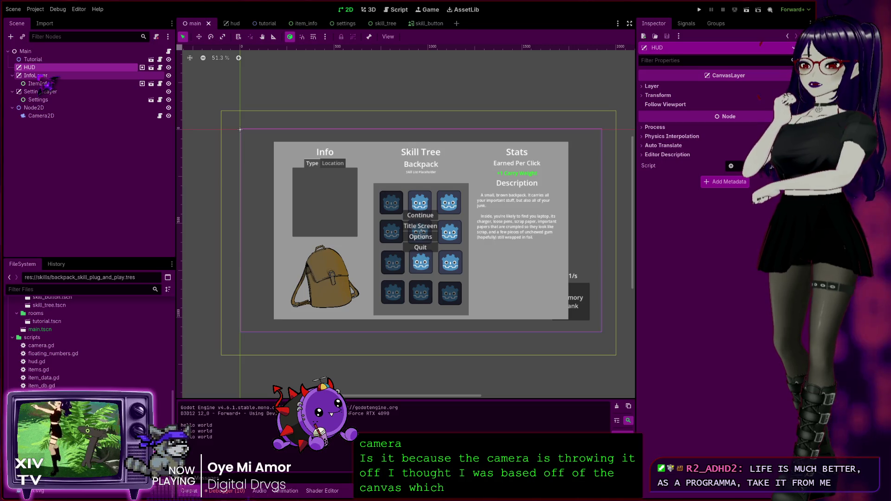
{"action": "left_click", "coordinate": [41, 76]}
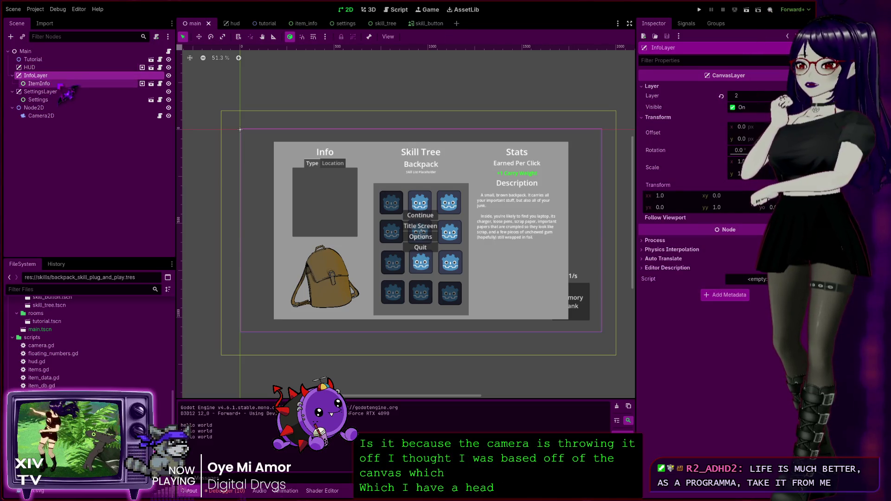
{"action": "left_click", "coordinate": [46, 91]}
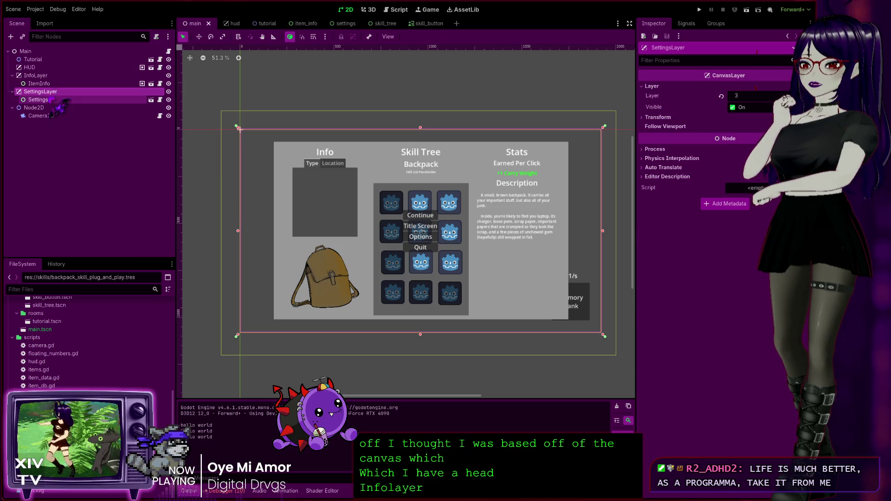
{"action": "left_click", "coordinate": [46, 100]}
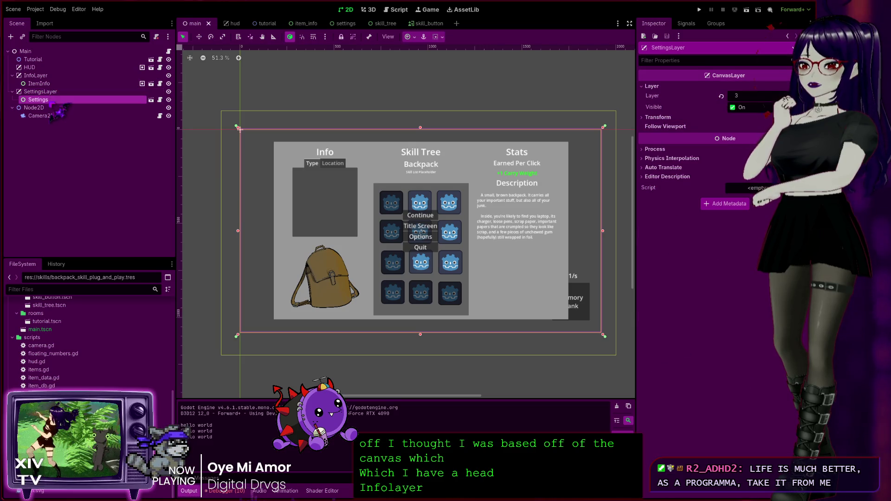
{"action": "left_click", "coordinate": [47, 76]}
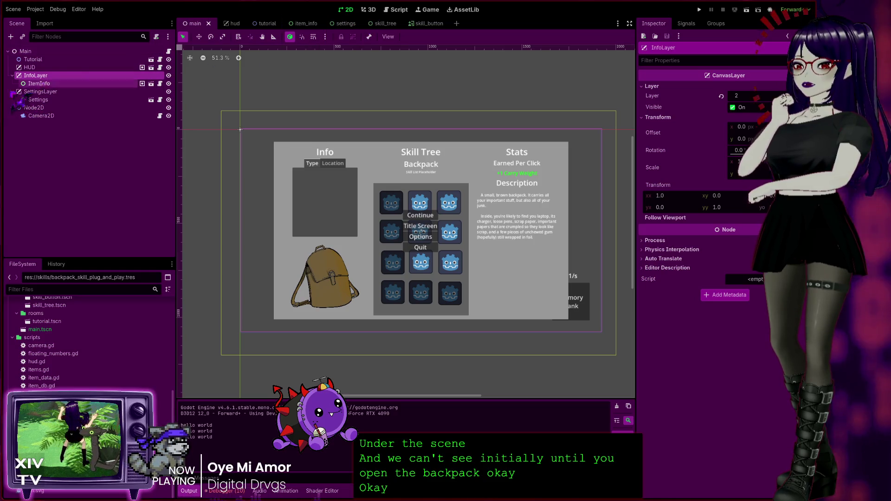
Step: Run the project from the item_info scene to test the skill tree
{"action": "left_click", "coordinate": [307, 23]}
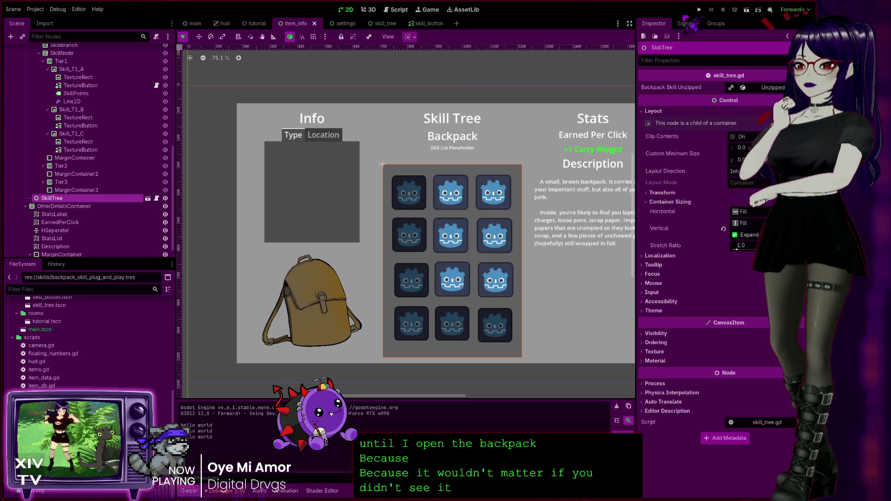
{"action": "left_click", "coordinate": [700, 10]}
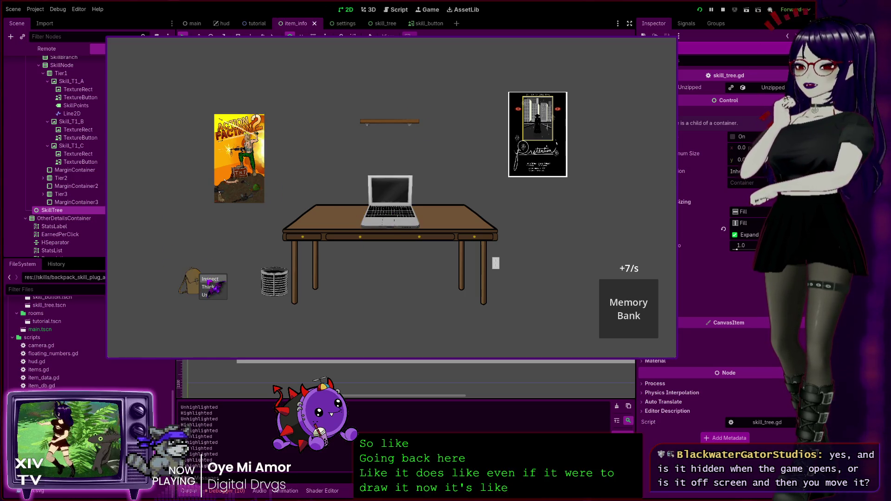
Step: Open the backpack's skill tree in-game, level the first skill to 1/3, and stop the game
{"action": "left_click", "coordinate": [203, 281]}
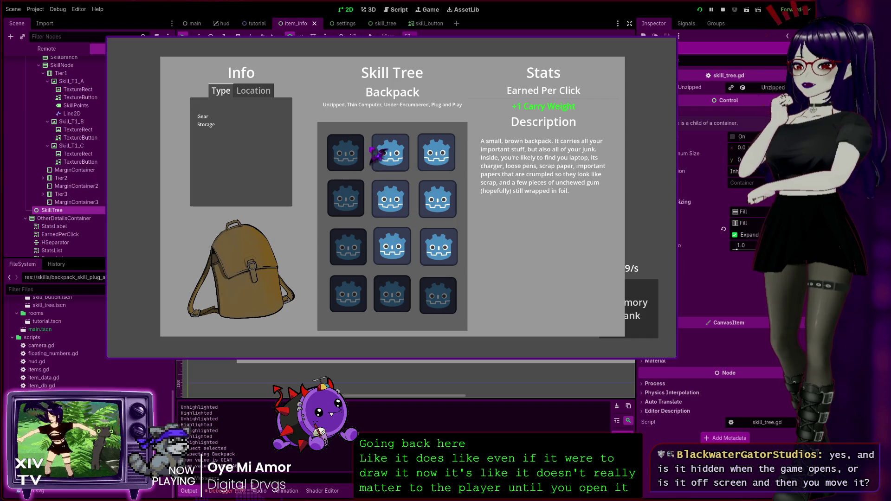
{"action": "left_click", "coordinate": [343, 167]}
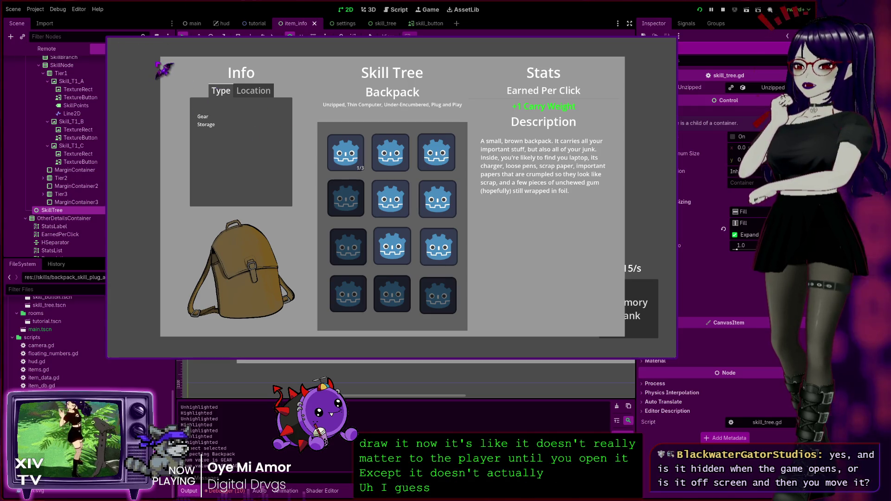
{"action": "left_click", "coordinate": [671, 45]}
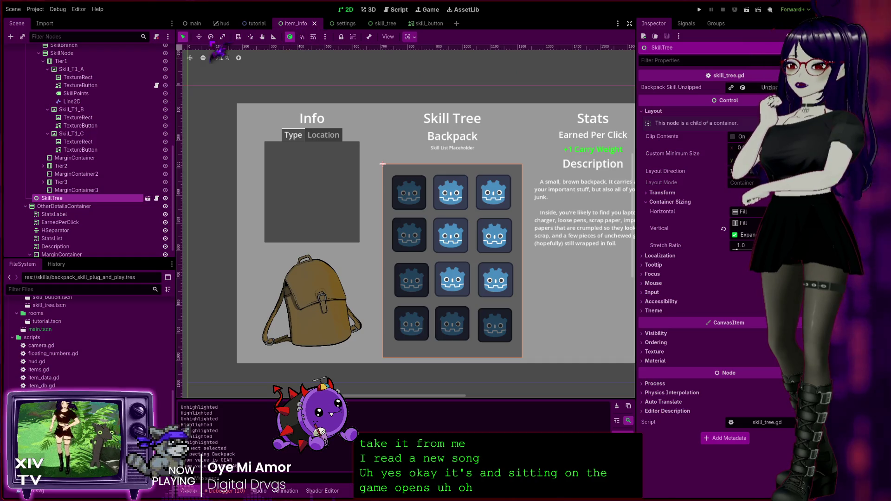
{"action": "scroll", "coordinate": [88, 149], "scroll_direction": "up", "scroll_amount": 10}
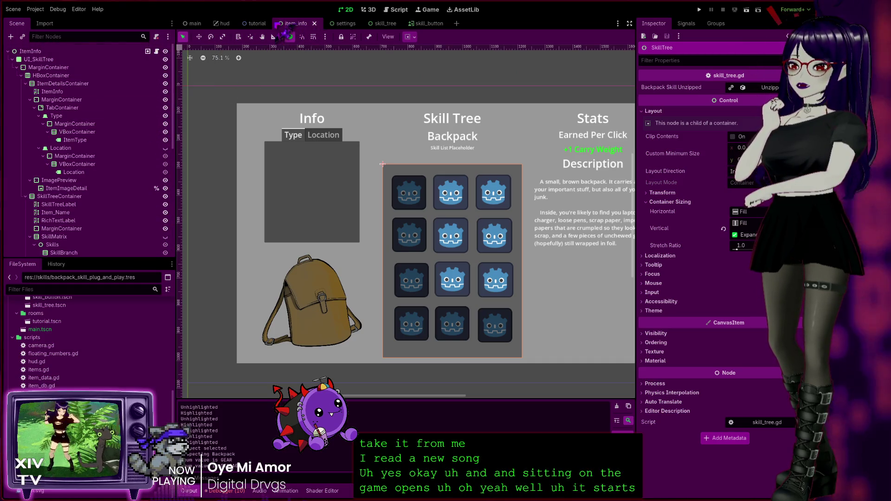
Step: Review where item_info.gd sets visible to false in _ready, then rerun the game
{"action": "left_click", "coordinate": [157, 51]}
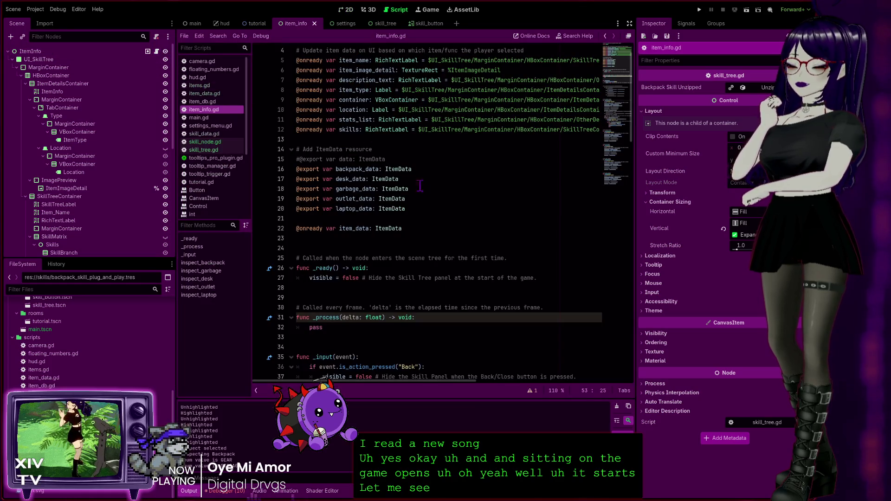
{"action": "scroll", "coordinate": [419, 185], "scroll_direction": "down", "scroll_amount": 8}
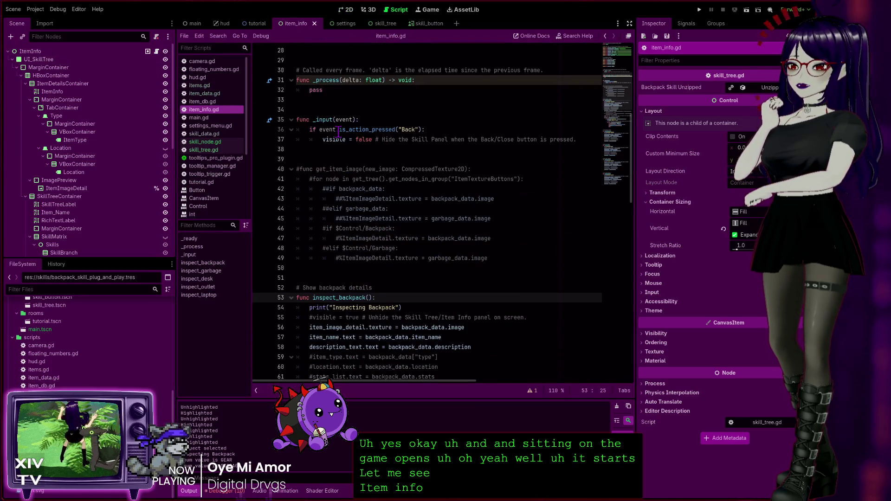
{"action": "double_click", "coordinate": [333, 140]}
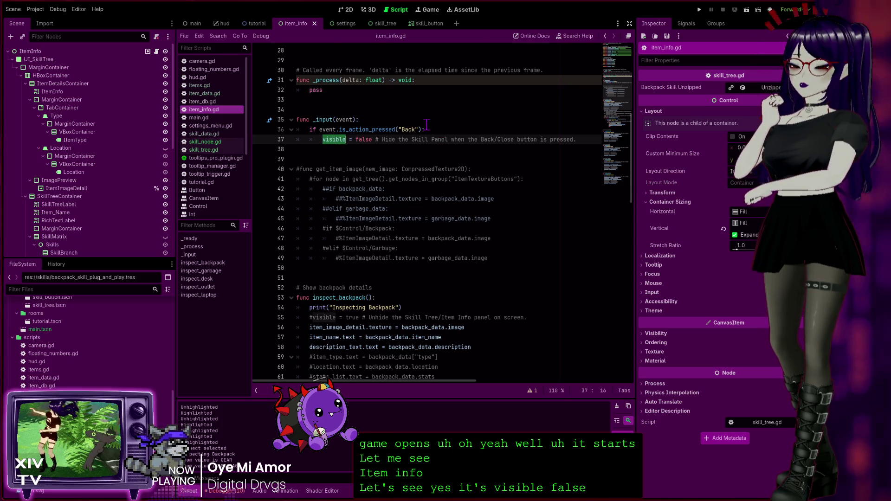
{"action": "scroll", "coordinate": [355, 166], "scroll_direction": "up", "scroll_amount": 3}
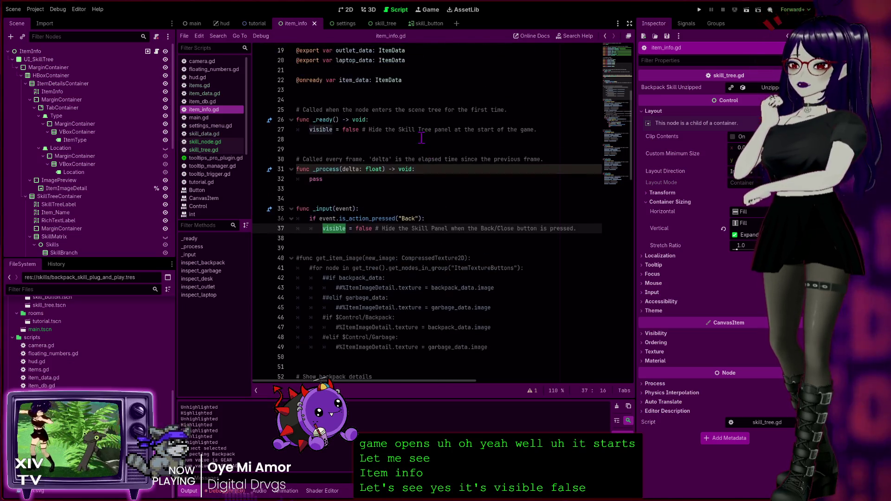
{"action": "double_click", "coordinate": [351, 129]}
{"action": "left_click", "coordinate": [542, 129]}
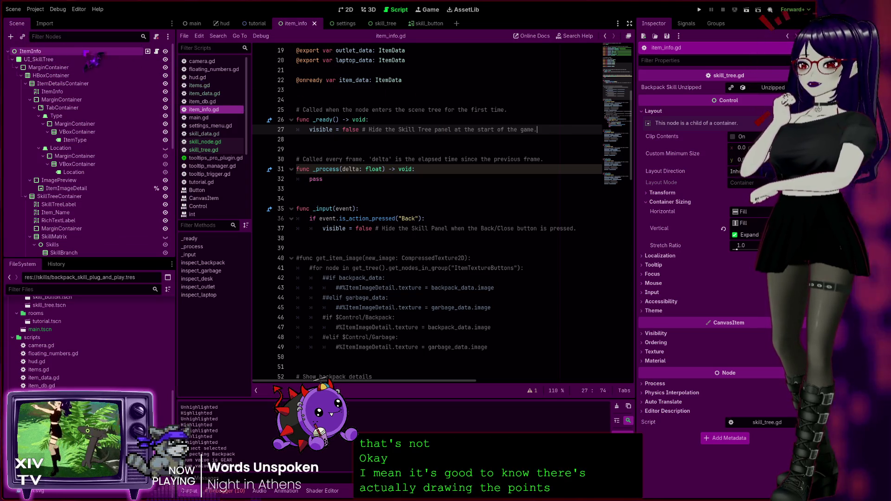
{"action": "left_click", "coordinate": [699, 9]}
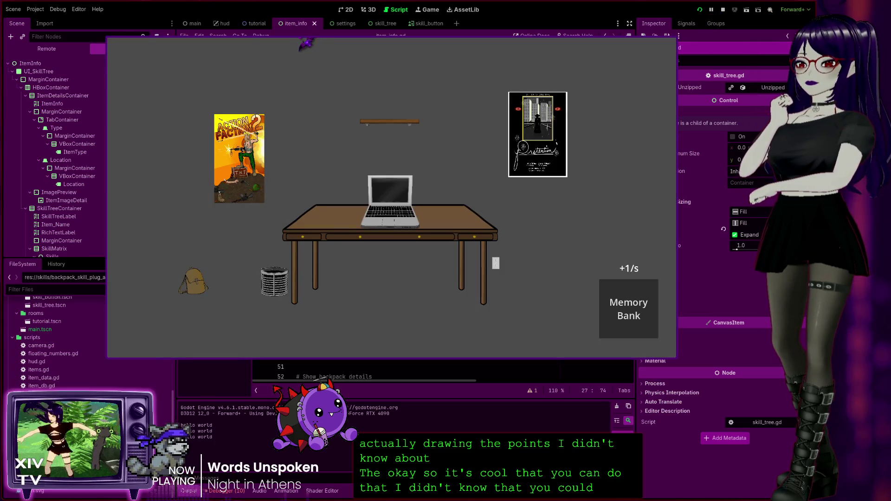
Step: Check the running game's live node tree in the Remote view, then stop the game
{"action": "left_click", "coordinate": [46, 48]}
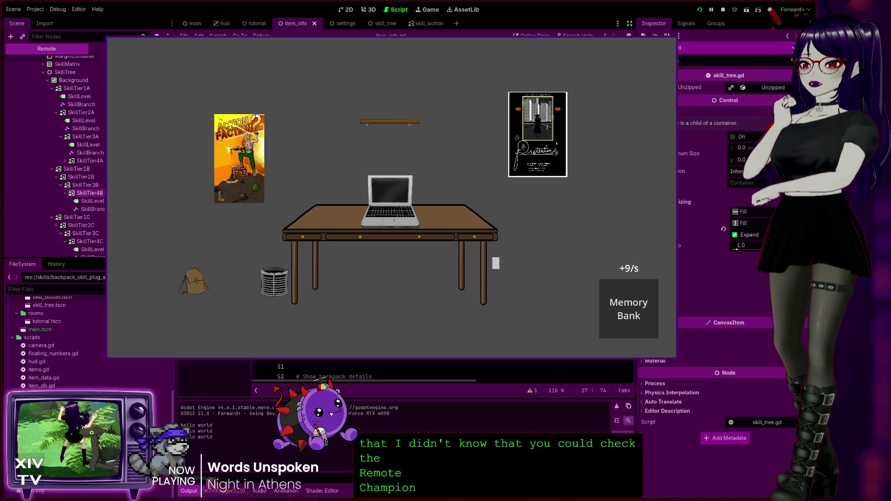
{"action": "left_click", "coordinate": [722, 9]}
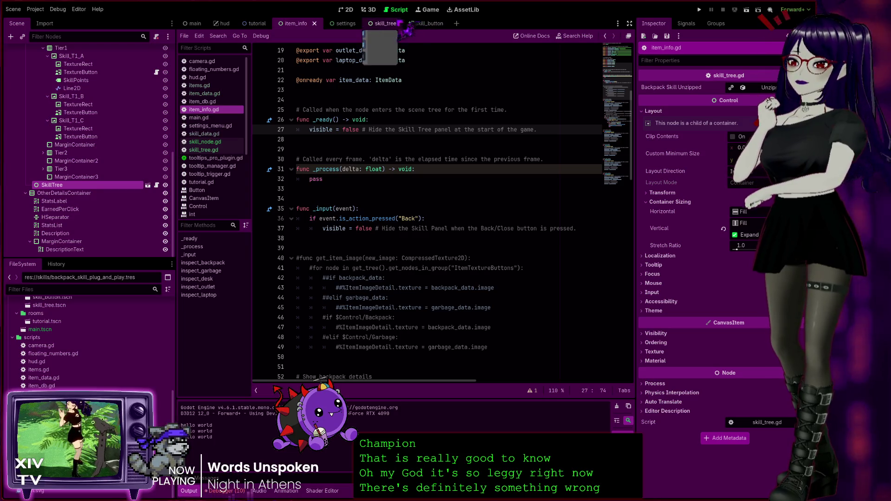
Step: Review skill_node.gd's branch add_point code in the skill_button scene before moving to the main scene
{"action": "left_click", "coordinate": [423, 23]}
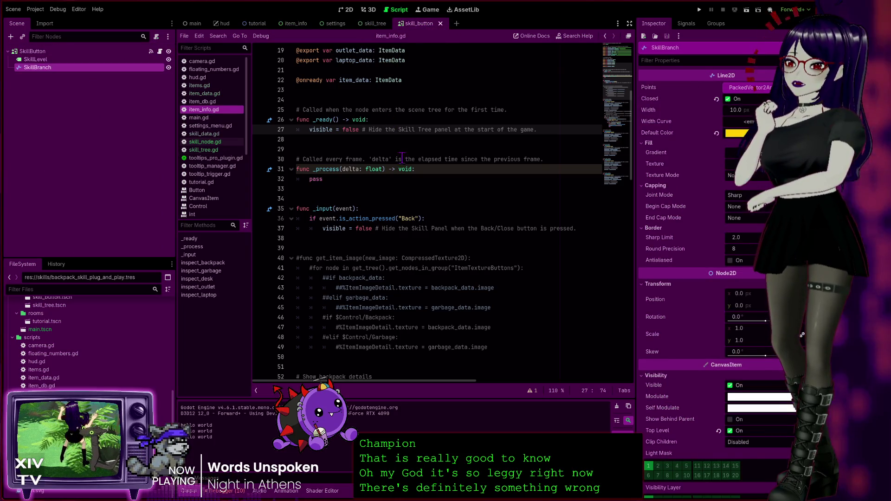
{"action": "left_click", "coordinate": [160, 51]}
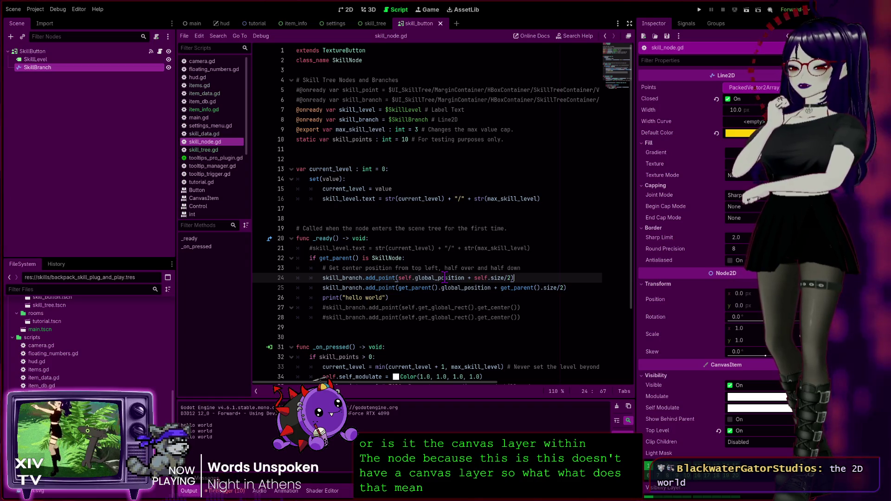
{"action": "left_click", "coordinate": [195, 23]}
Step: Zoom and pan the main scene's 2D canvas around the skill tree panel, then return to skill_button
{"action": "left_click", "coordinate": [347, 9]}
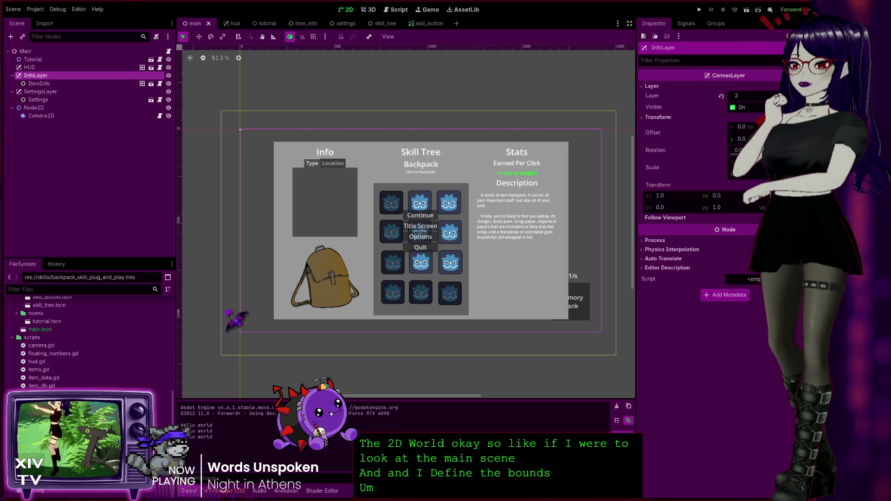
{"action": "scroll", "coordinate": [255, 198], "scroll_direction": "down", "scroll_amount": 5}
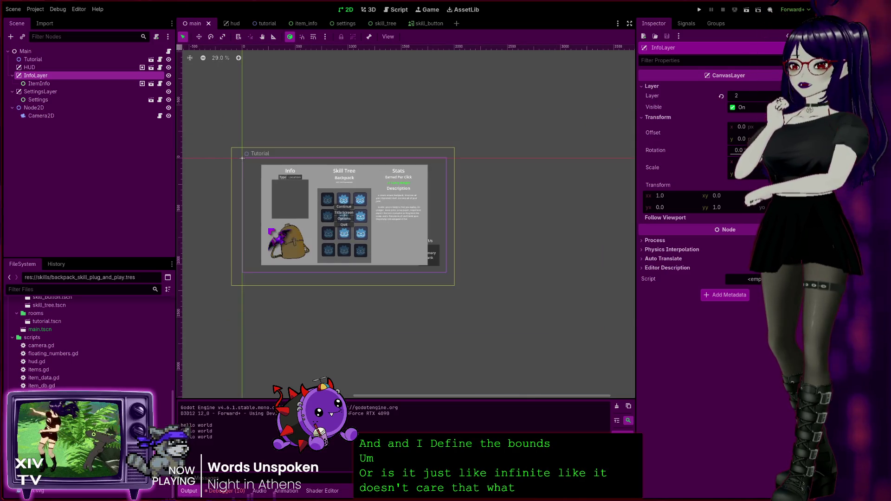
{"action": "scroll", "coordinate": [272, 248], "scroll_direction": "down", "scroll_amount": 4}
{"action": "scroll", "coordinate": [285, 306], "scroll_direction": "up", "scroll_amount": 3}
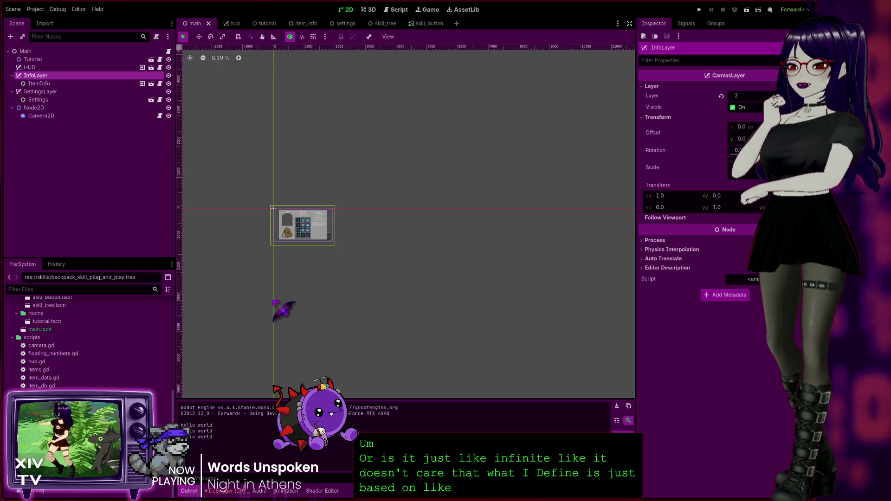
{"action": "scroll", "coordinate": [279, 234], "scroll_direction": "up", "scroll_amount": 7}
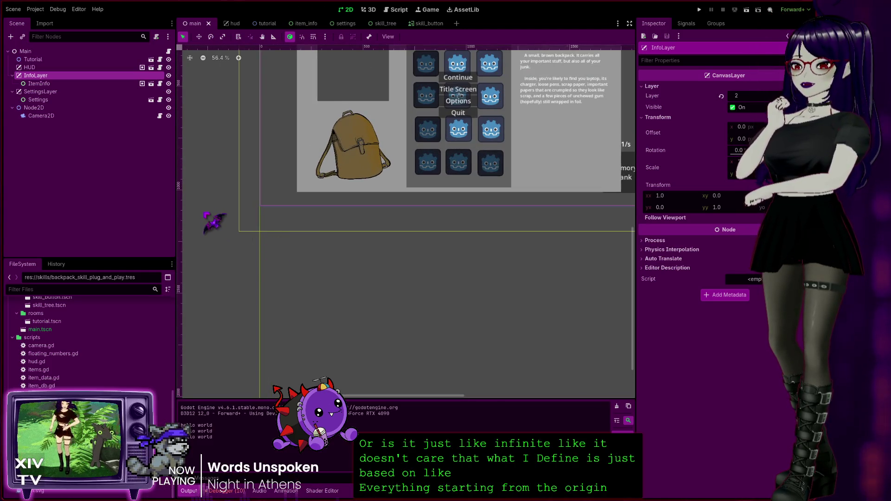
{"action": "mouse_move", "coordinate": [211, 160]}
{"action": "left_mouse_down"}
{"action": "mouse_move", "coordinate": [201, 302]}
{"action": "mouse_move", "coordinate": [192, 281]}
{"action": "left_mouse_up"}
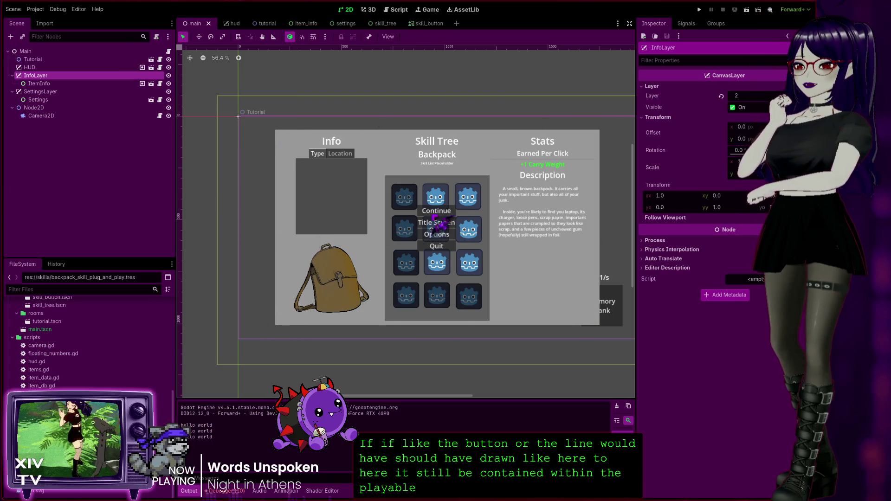
{"action": "scroll", "coordinate": [384, 226], "scroll_direction": "down", "scroll_amount": 3}
{"action": "scroll", "coordinate": [371, 218], "scroll_direction": "up", "scroll_amount": 4}
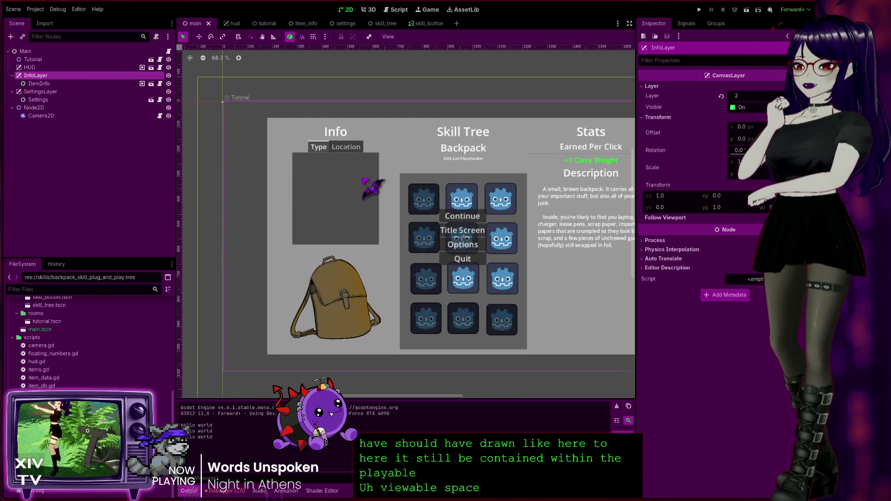
{"action": "scroll", "coordinate": [365, 181], "scroll_direction": "down", "scroll_amount": 2}
{"action": "mouse_move", "coordinate": [458, 367]}
{"action": "left_mouse_down"}
{"action": "mouse_move", "coordinate": [419, 334]}
{"action": "mouse_move", "coordinate": [408, 363]}
{"action": "left_mouse_up"}
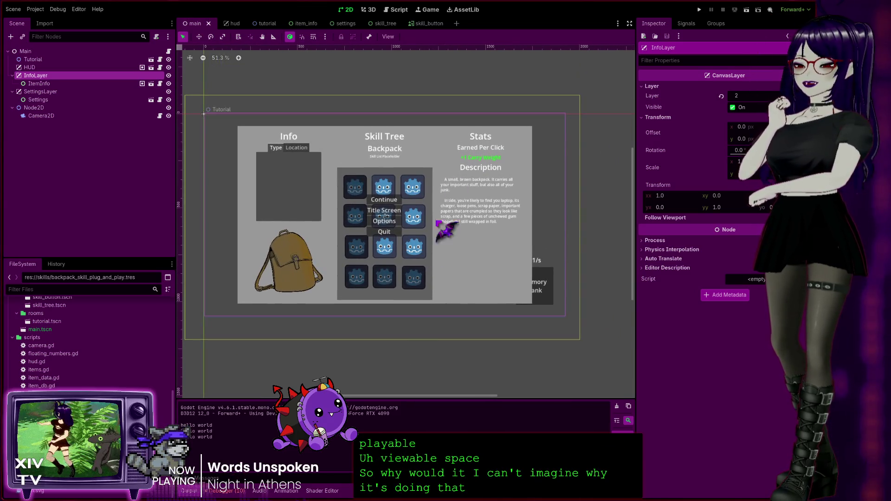
{"action": "left_click", "coordinate": [433, 24]}
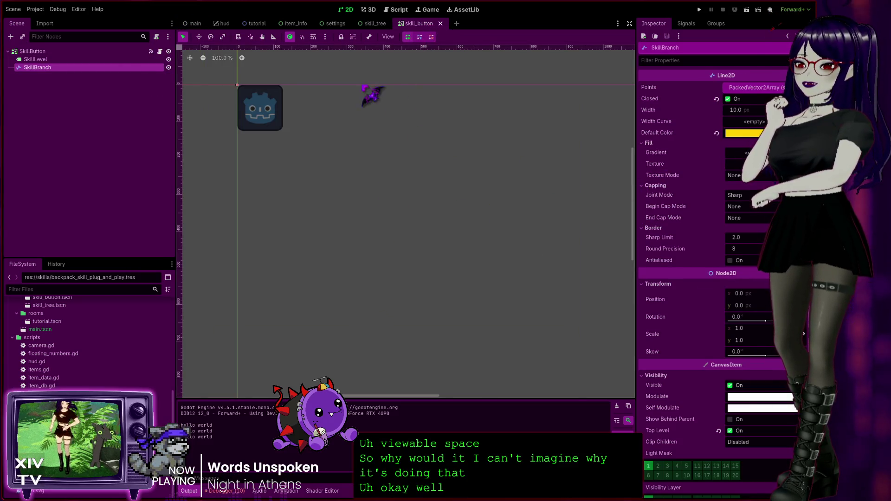
Step: Try local_position on line 24 of skill_node.gd, then undo it back to global_position
{"action": "left_click", "coordinate": [160, 52]}
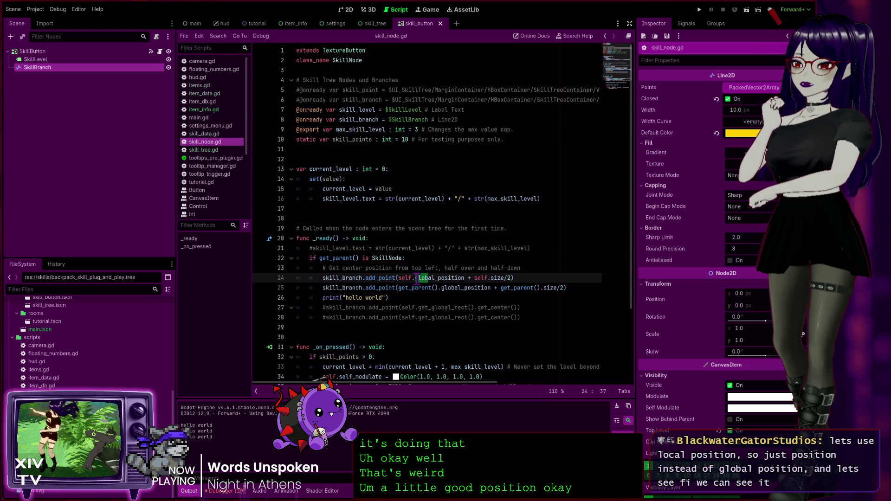
{"action": "type", "text": "local"}
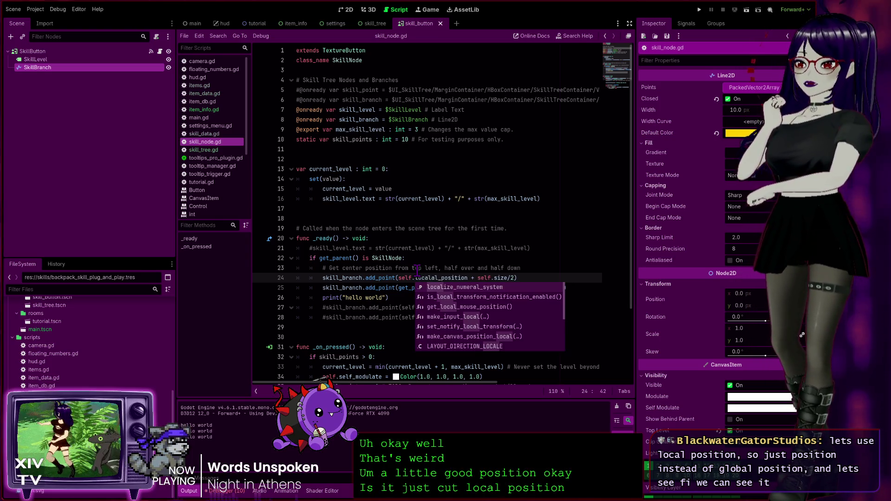
{"action": "key", "text": "Delete"}
{"action": "key", "text": "Delete"}
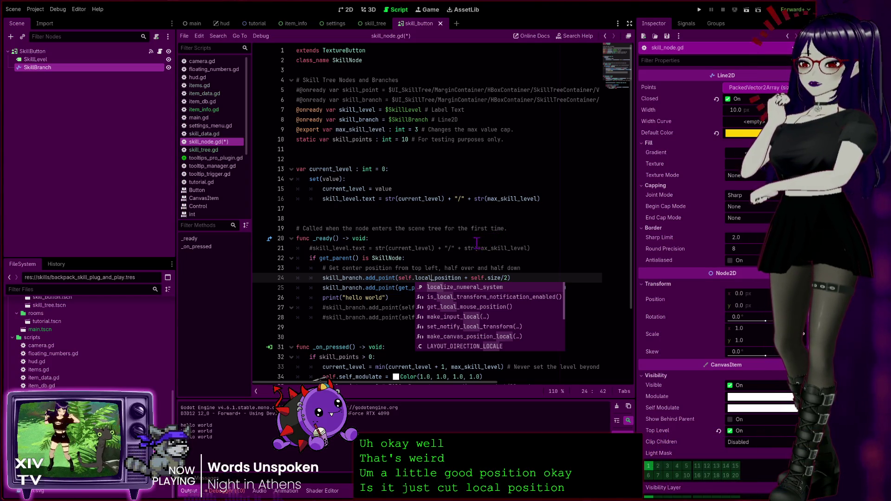
{"action": "key", "text": "Escape"}
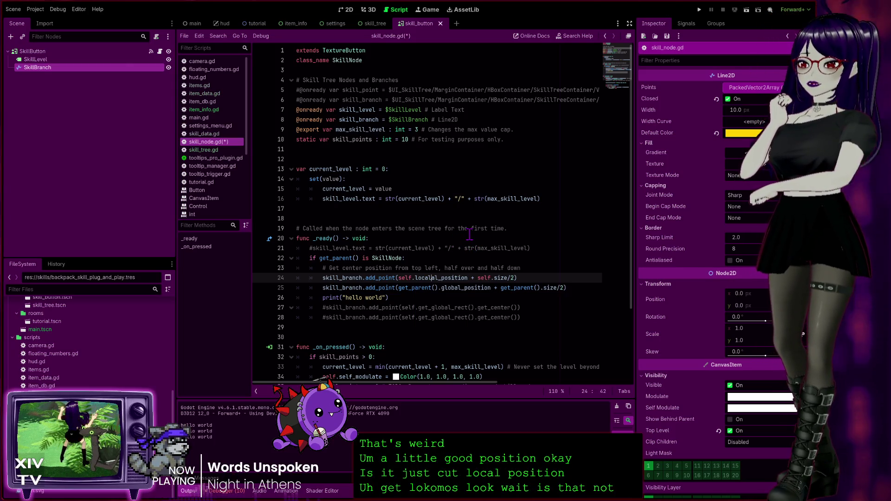
{"action": "key", "text": "ctrl+z"}
{"action": "key", "text": "ctrl+z"}
{"action": "left_click", "coordinate": [463, 277]}
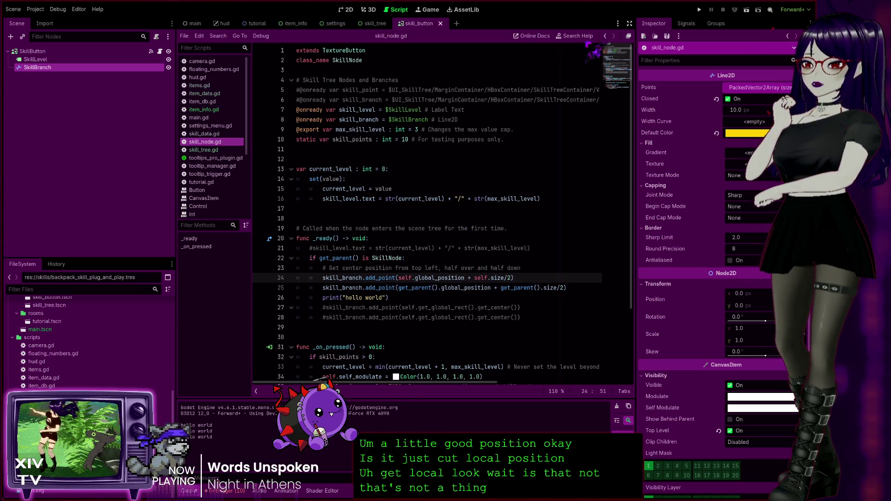
Step: Browse the Control class reference's Properties and Methods for available position properties
{"action": "left_click", "coordinate": [198, 206]}
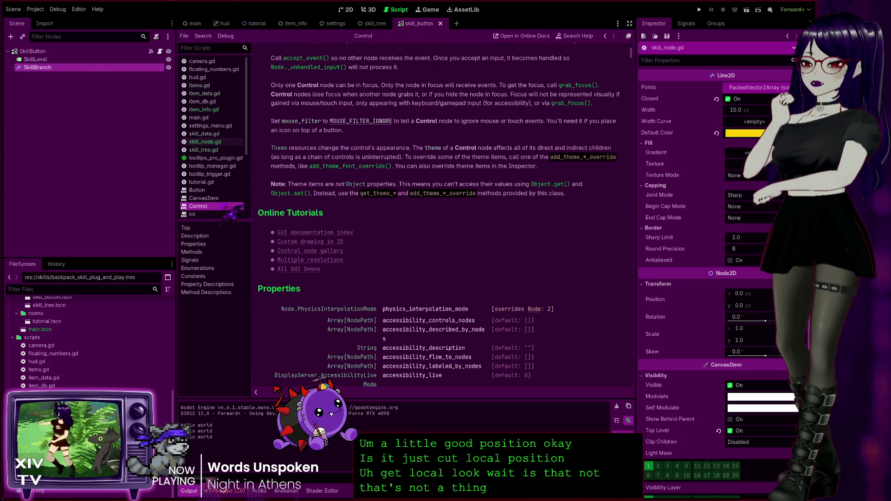
{"action": "scroll", "coordinate": [378, 164], "scroll_direction": "down", "scroll_amount": 8}
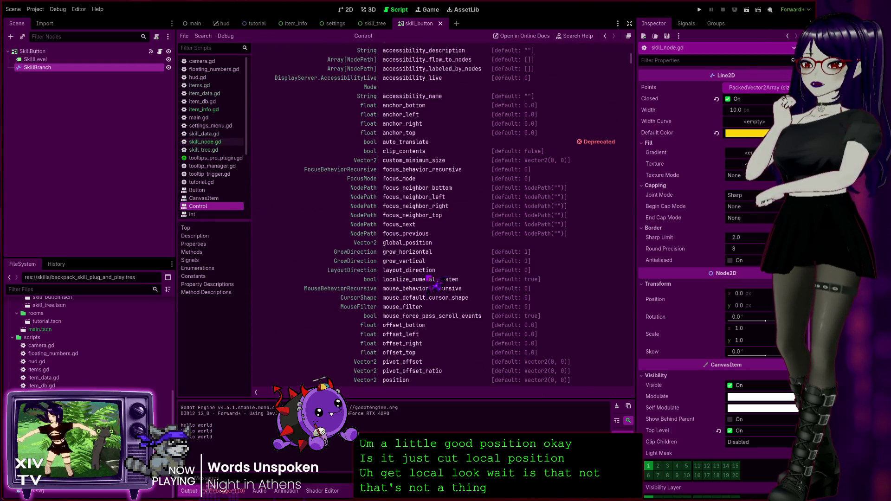
{"action": "scroll", "coordinate": [392, 302], "scroll_direction": "down", "scroll_amount": 5}
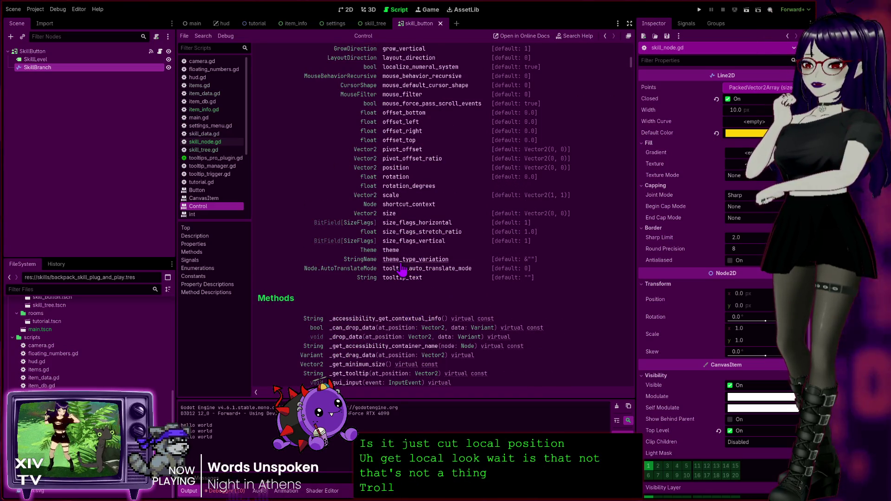
{"action": "scroll", "coordinate": [401, 270], "scroll_direction": "down", "scroll_amount": 4}
{"action": "scroll", "coordinate": [366, 279], "scroll_direction": "down", "scroll_amount": 3}
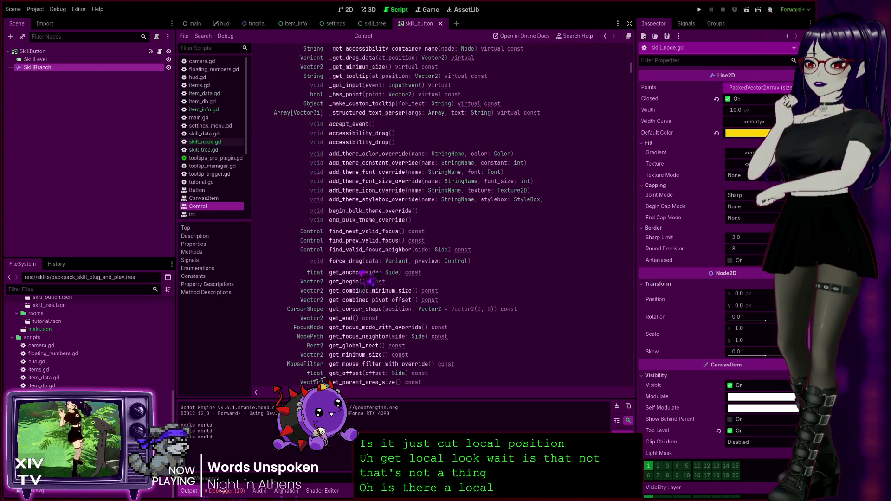
{"action": "scroll", "coordinate": [367, 280], "scroll_direction": "down", "scroll_amount": 1}
{"action": "scroll", "coordinate": [366, 278], "scroll_direction": "down", "scroll_amount": 3}
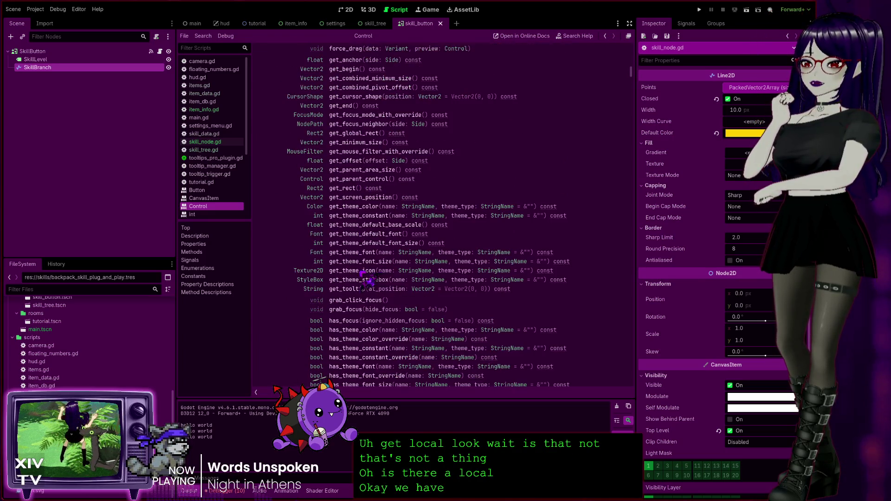
{"action": "scroll", "coordinate": [375, 280], "scroll_direction": "up", "scroll_amount": 20}
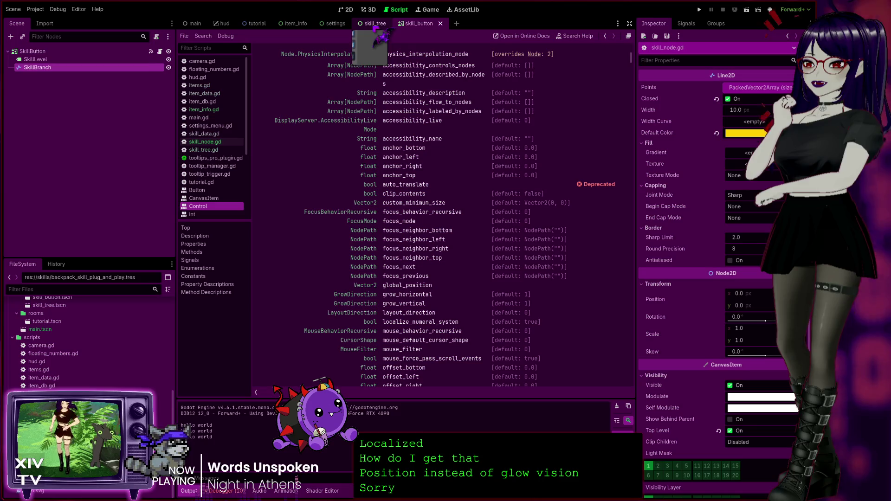
Step: Glance at the skill_tree and settings scenes, then return to skill_node.gd
{"action": "left_click", "coordinate": [375, 23]}
{"action": "left_click", "coordinate": [334, 24]}
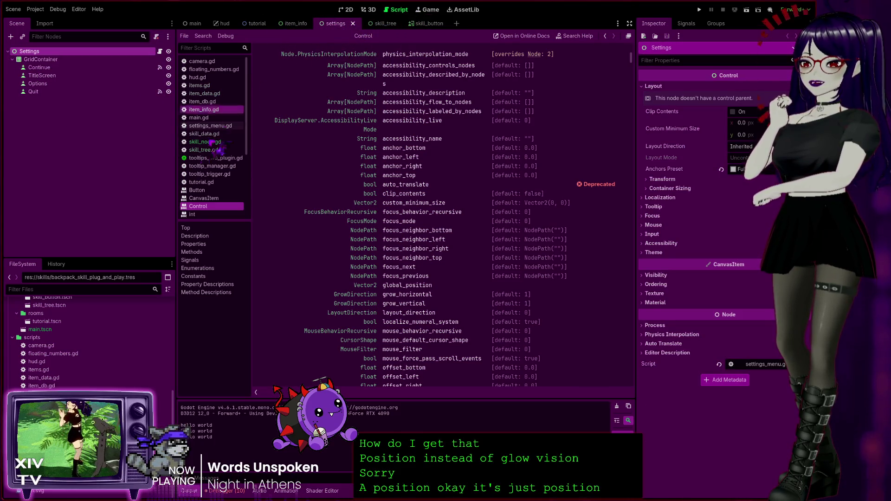
{"action": "left_click", "coordinate": [218, 141]}
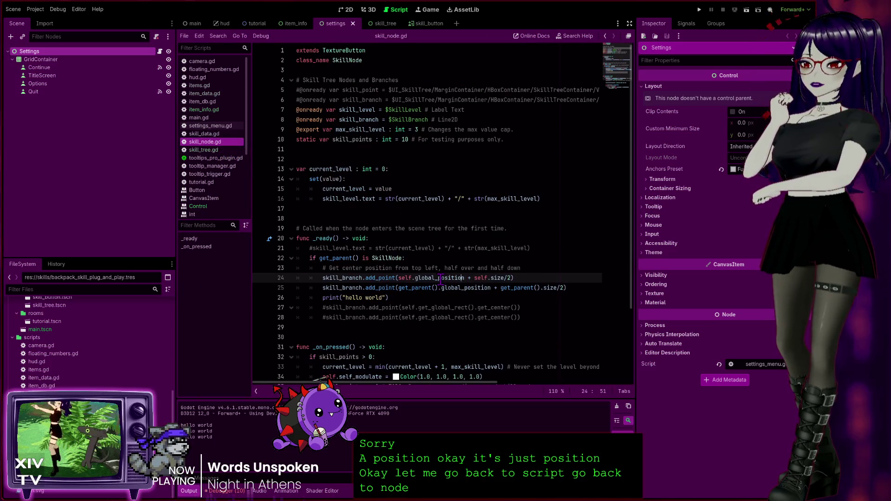
Step: Replace global_position with position on lines 24 and 25 of skill_node.gd and run the game
{"action": "key", "text": "BackSpace"}
{"action": "key", "text": "BackSpace"}
{"action": "key", "text": "BackSpace"}
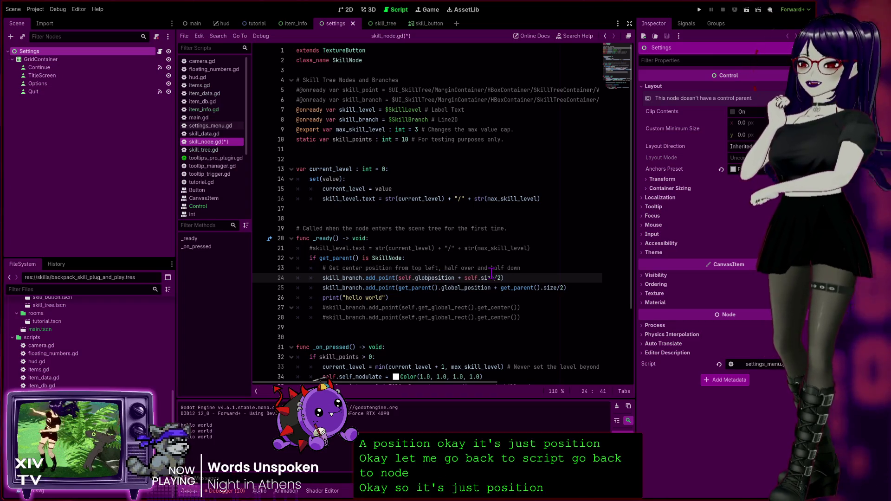
{"action": "left_click", "coordinate": [463, 284]}
{"action": "key", "text": "BackSpace"}
{"action": "key", "text": "BackSpace"}
{"action": "key", "text": "BackSpace"}
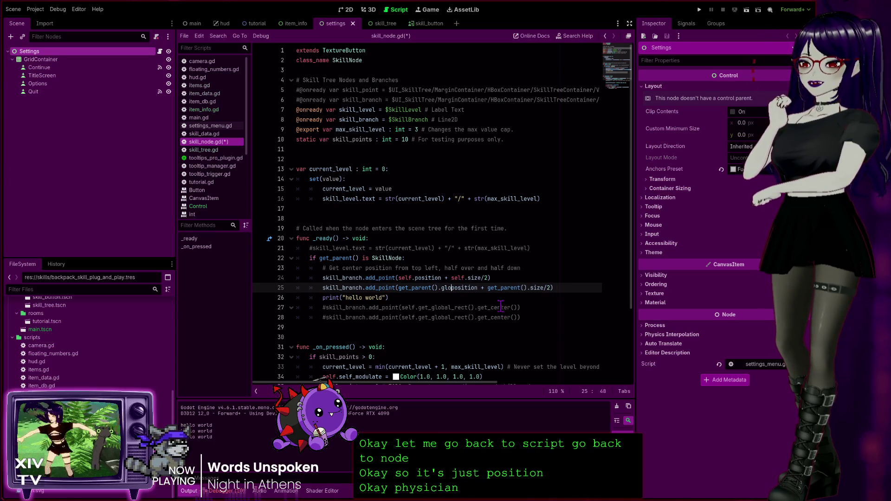
{"action": "key", "text": "BackSpace"}
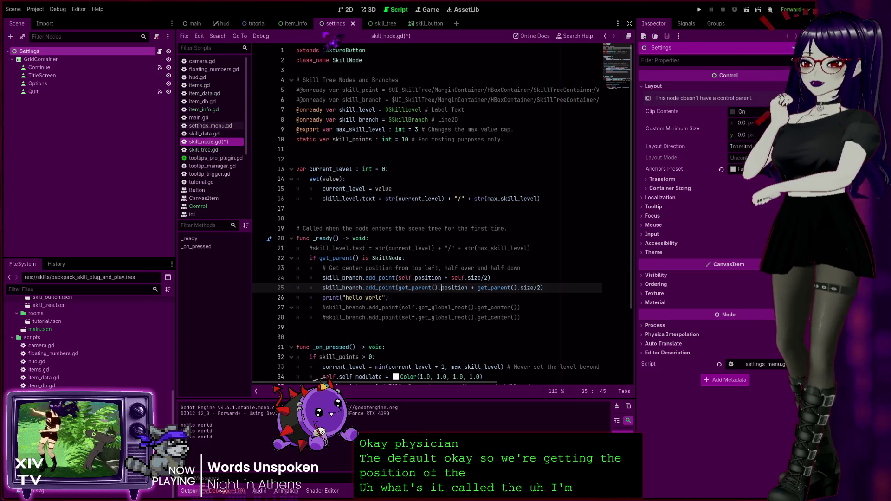
{"action": "left_click", "coordinate": [420, 23]}
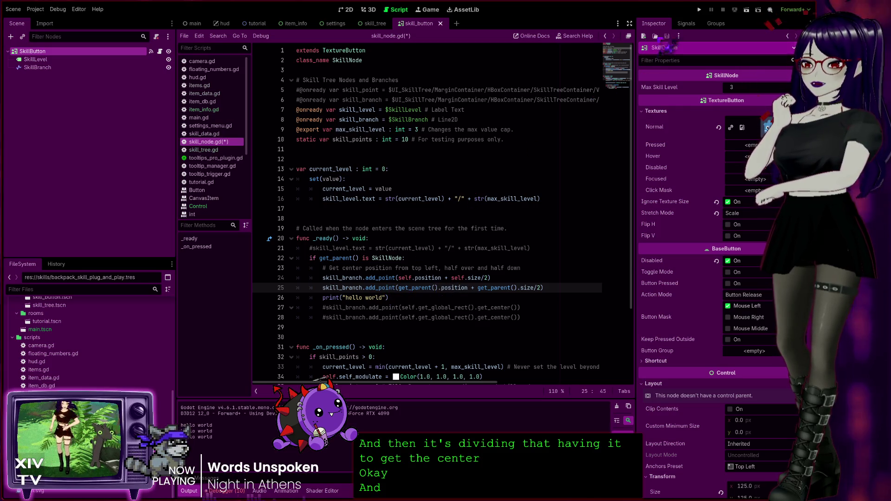
{"action": "left_click", "coordinate": [699, 9]}
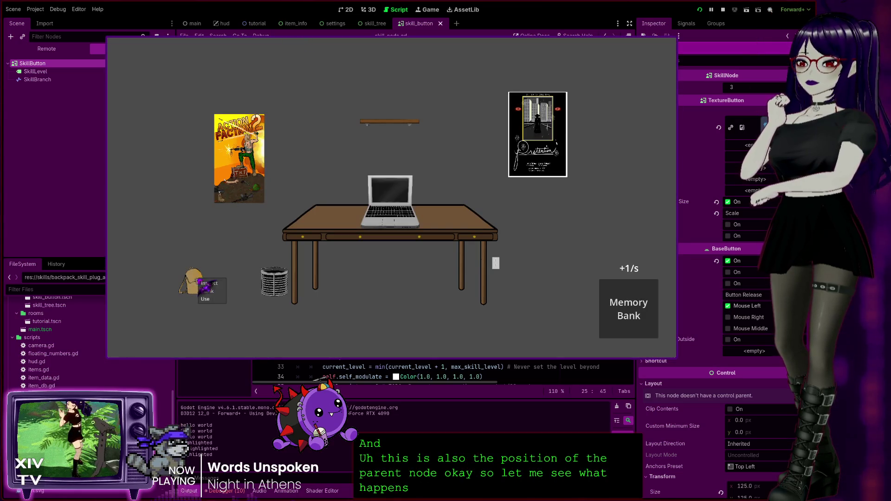
Step: Open the Backpack's skill tree in the running game to see where the branch line appears
{"action": "left_click", "coordinate": [205, 288]}
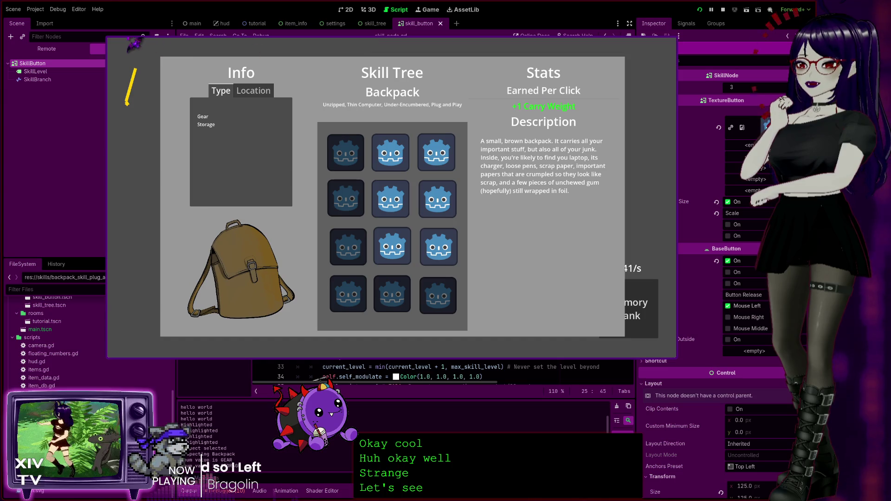
Step: Inspect SkillTier2A's SkillBranch Points array in the Remote tree, then stop the game
{"action": "left_click", "coordinate": [74, 49]}
{"action": "scroll", "coordinate": [88, 130], "scroll_direction": "up", "scroll_amount": 3}
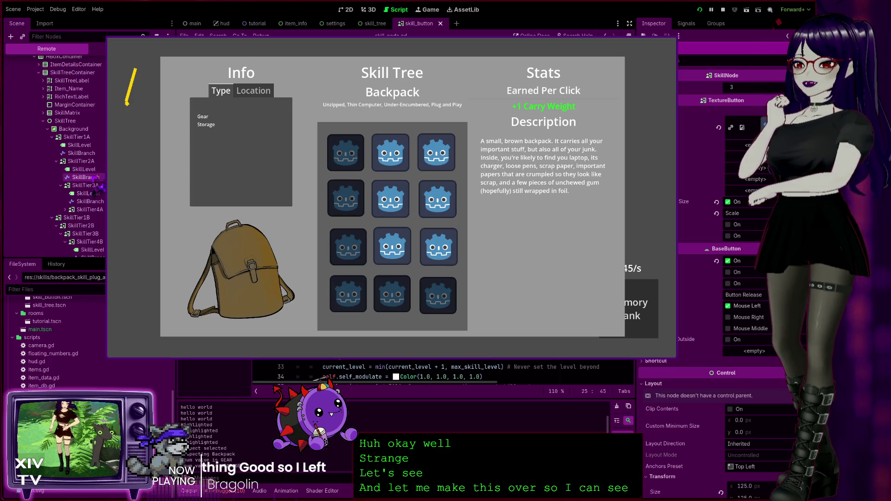
{"action": "left_click", "coordinate": [91, 177]}
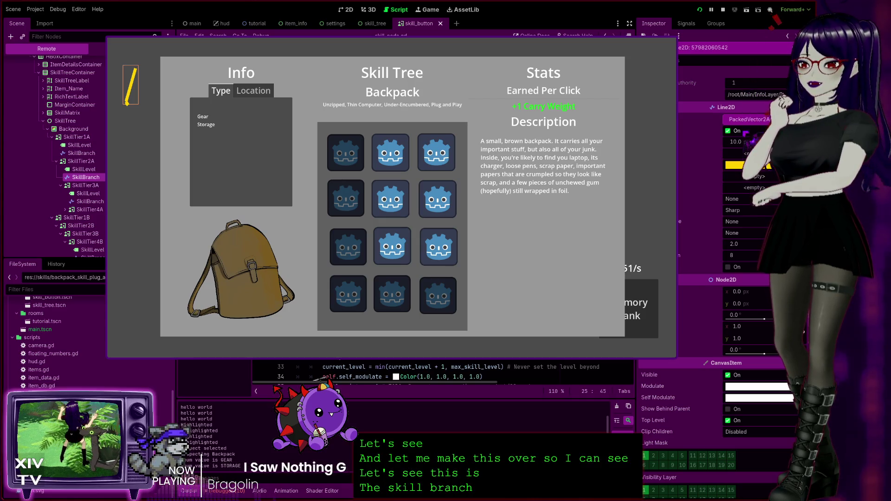
{"action": "left_click", "coordinate": [747, 119]}
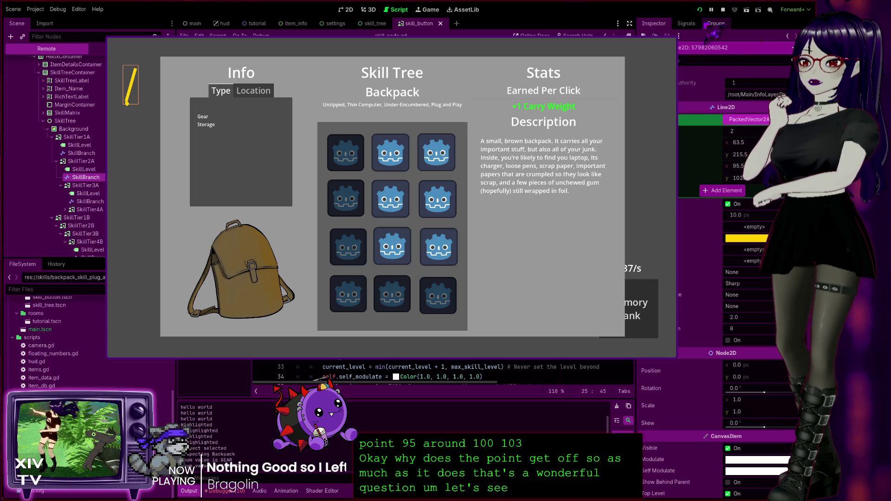
{"action": "left_click", "coordinate": [723, 9]}
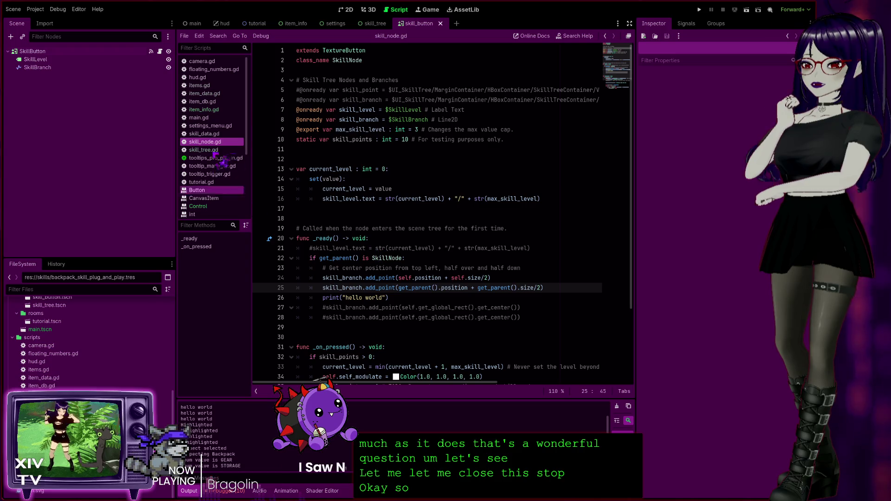
Step: Review SkillButton, SkillBranch and the main scene's ItemInfo properties, ending on the skill_tree scene
{"action": "left_click", "coordinate": [44, 52]}
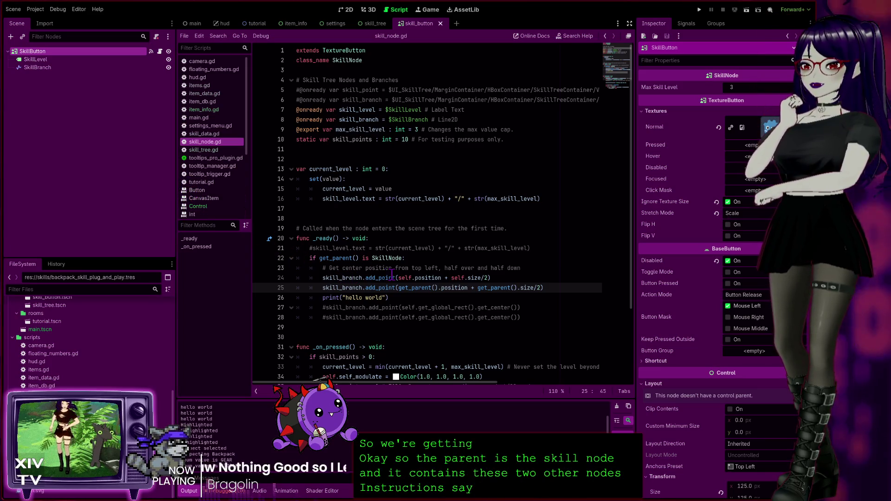
{"action": "left_click", "coordinate": [46, 68]}
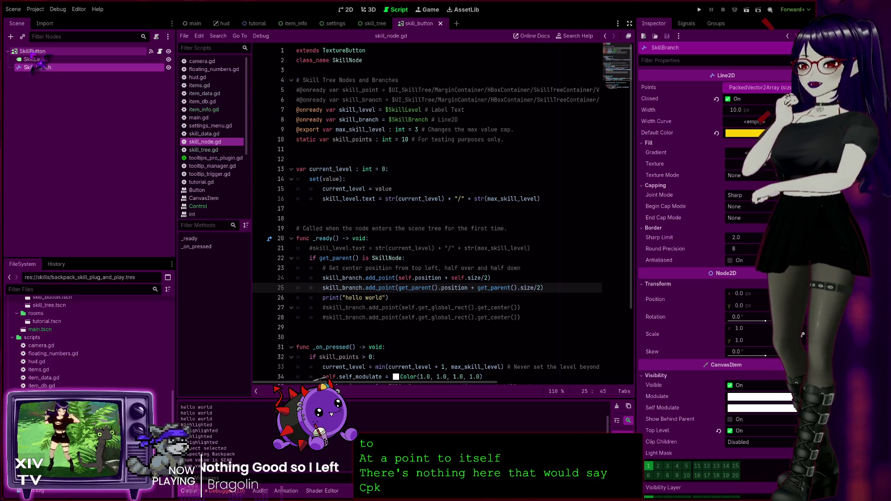
{"action": "left_click", "coordinate": [36, 52]}
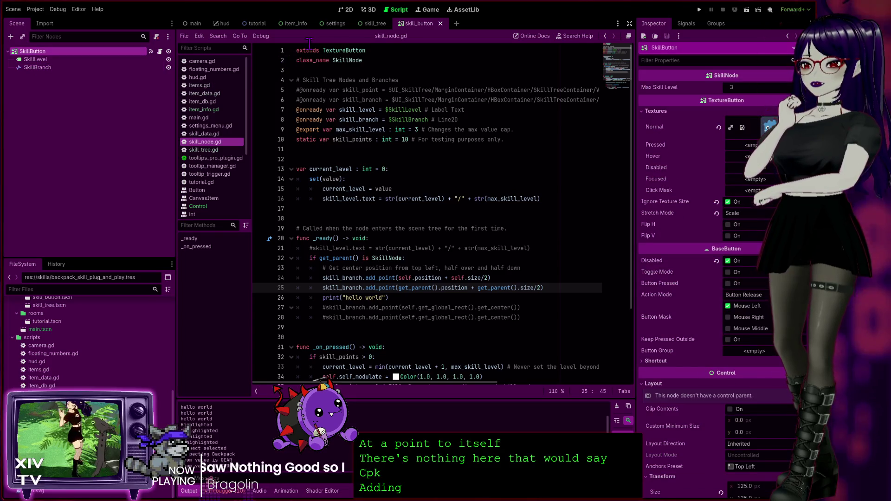
{"action": "left_click", "coordinate": [375, 26]}
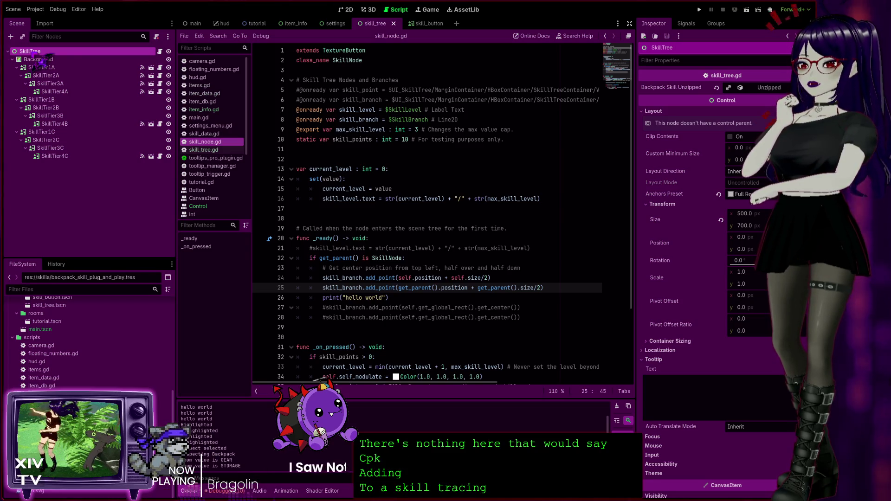
{"action": "left_click", "coordinate": [195, 24]}
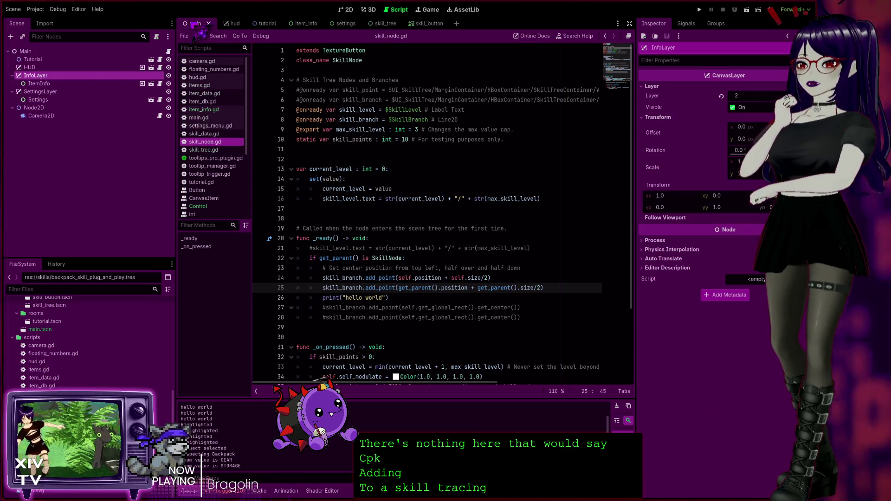
{"action": "left_click", "coordinate": [40, 84]}
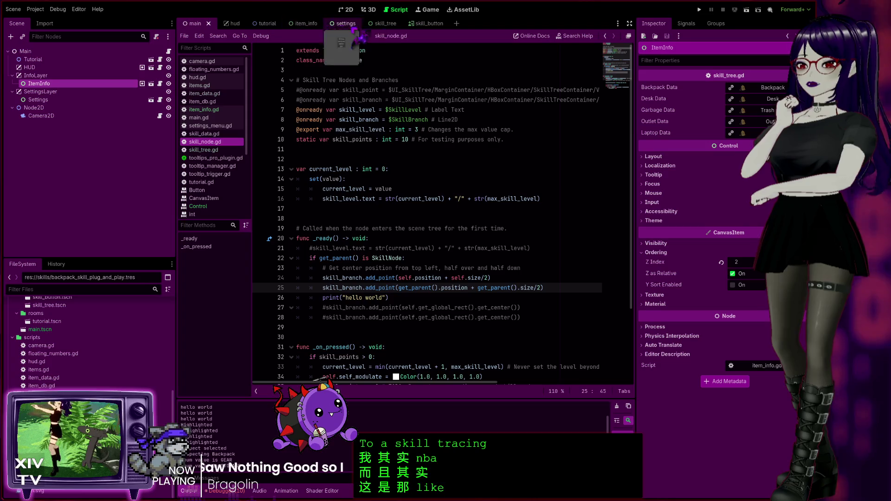
{"action": "left_click", "coordinate": [380, 26]}
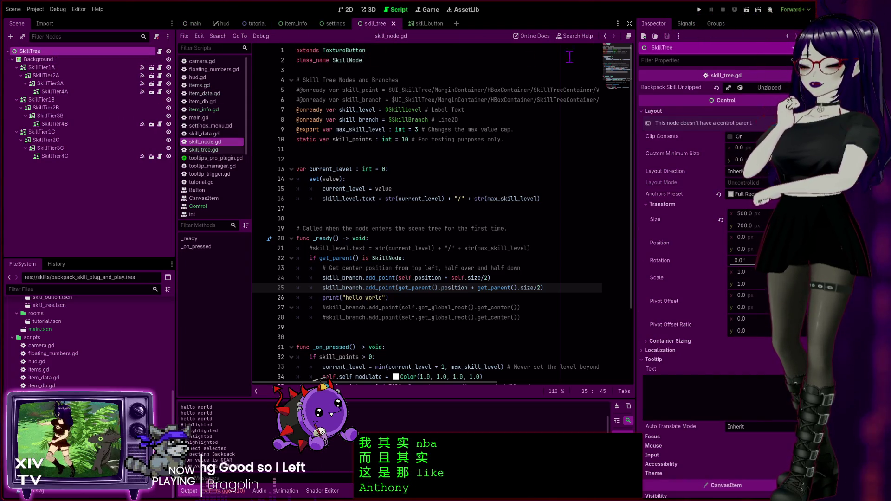
Step: Run the skill_tree scene alone, level the first skill to 3/3 and unlock the one below
{"action": "left_click", "coordinate": [746, 9]}
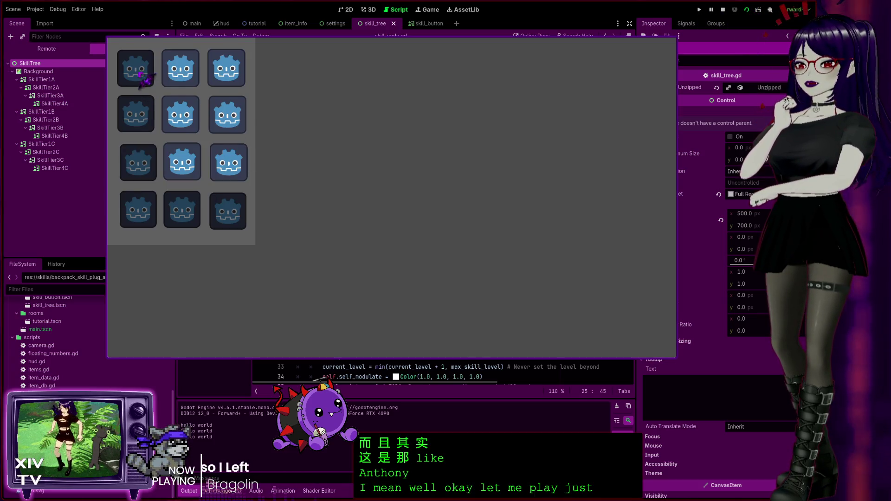
{"action": "left_click", "coordinate": [135, 70]}
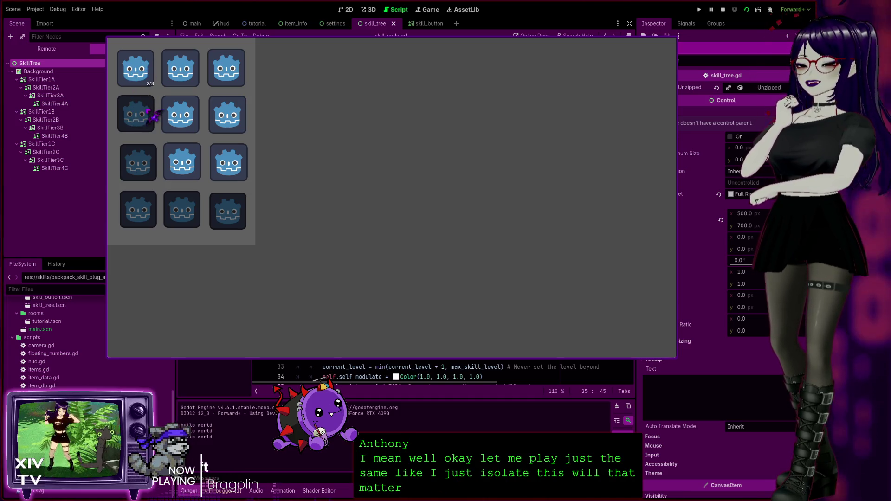
{"action": "left_click", "coordinate": [143, 80]}
{"action": "left_click", "coordinate": [143, 80]}
{"action": "left_click", "coordinate": [135, 123]}
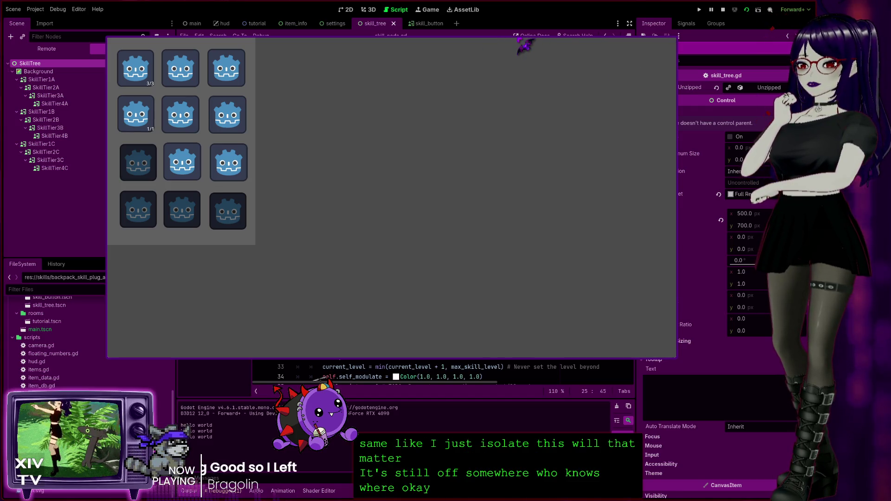
Step: Inspect SkillTier2A's SkillBranch points remotely, stop, then run the full game with the Backpack open
{"action": "left_click", "coordinate": [71, 49]}
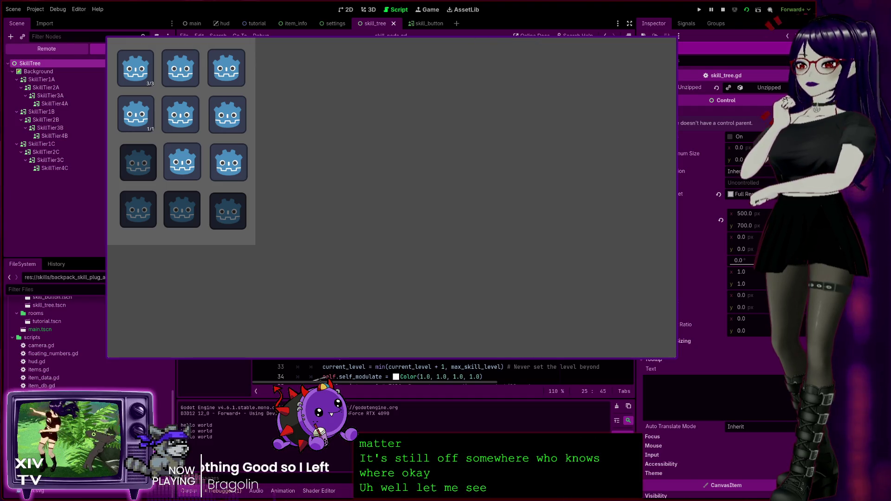
{"action": "left_click", "coordinate": [12, 104]}
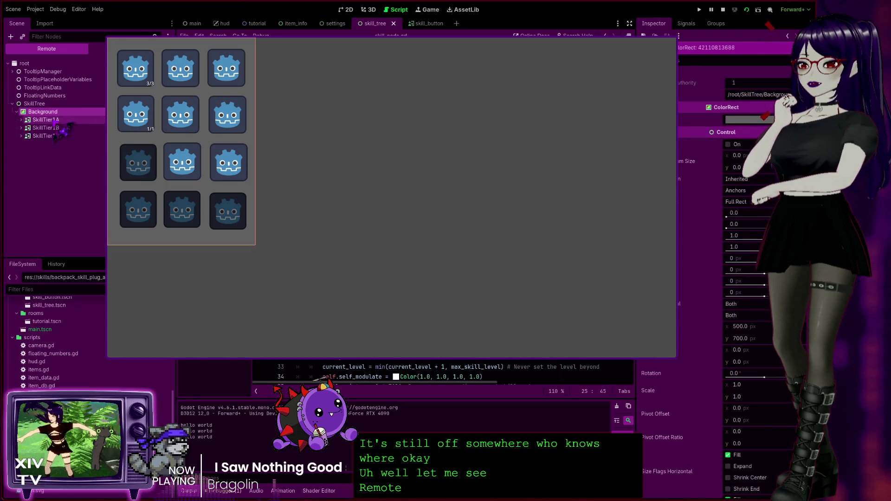
{"action": "left_click", "coordinate": [51, 144]}
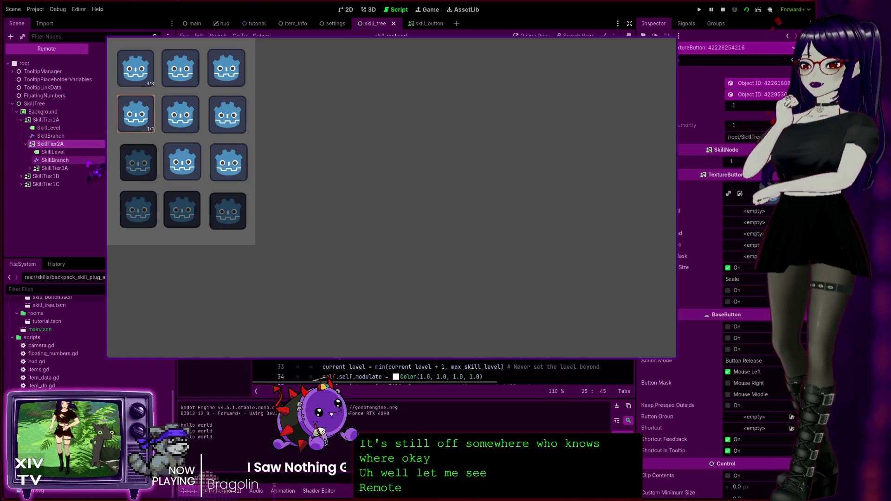
{"action": "left_click", "coordinate": [73, 159]}
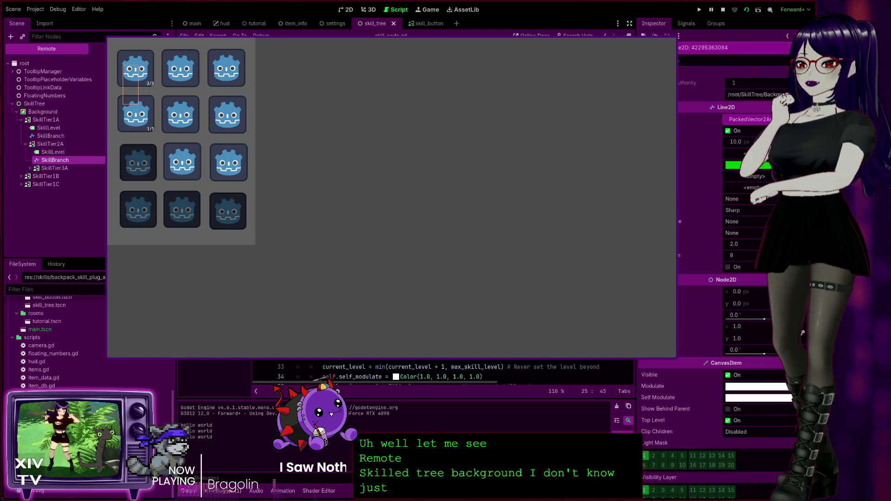
{"action": "left_click", "coordinate": [749, 120]}
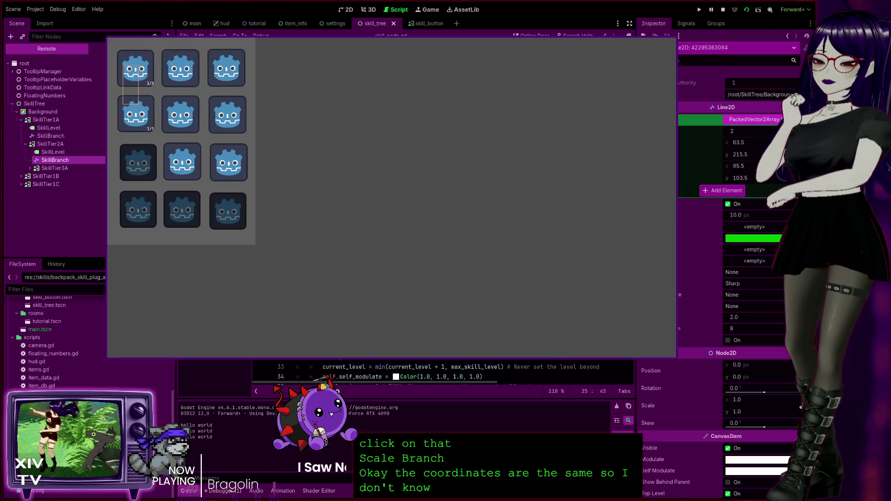
{"action": "key", "text": "F8"}
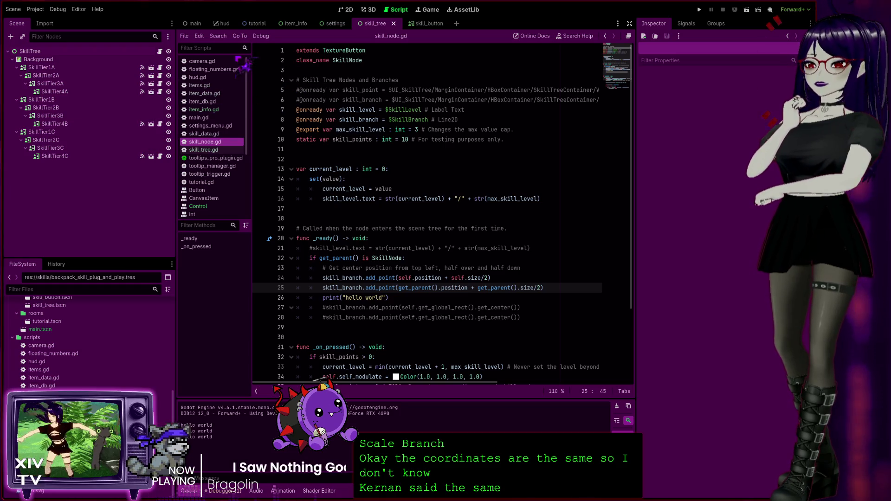
{"action": "left_click", "coordinate": [700, 9]}
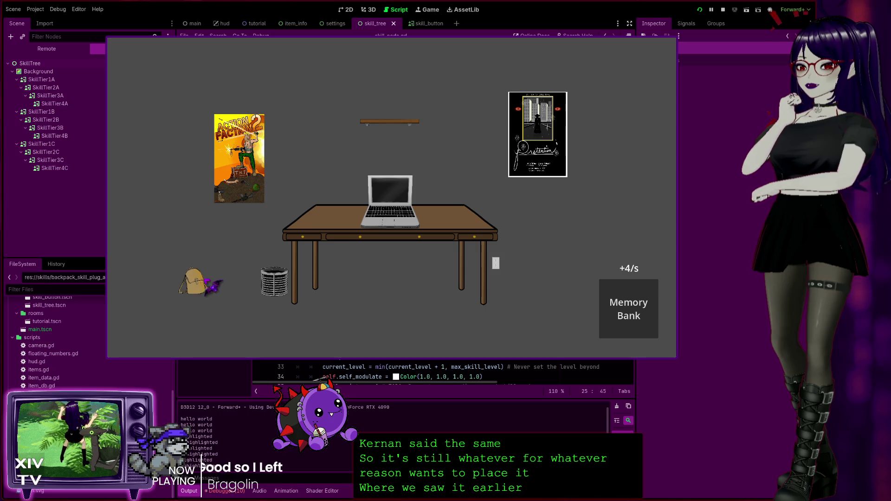
{"action": "left_click", "coordinate": [207, 288]}
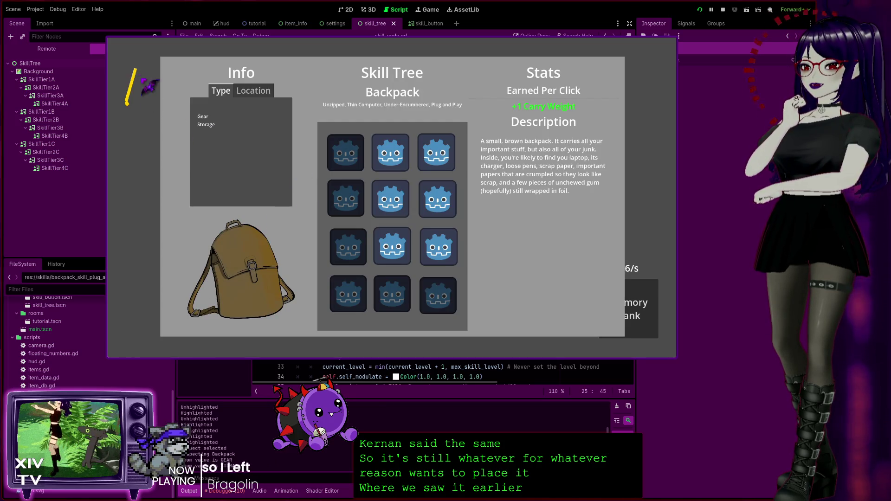
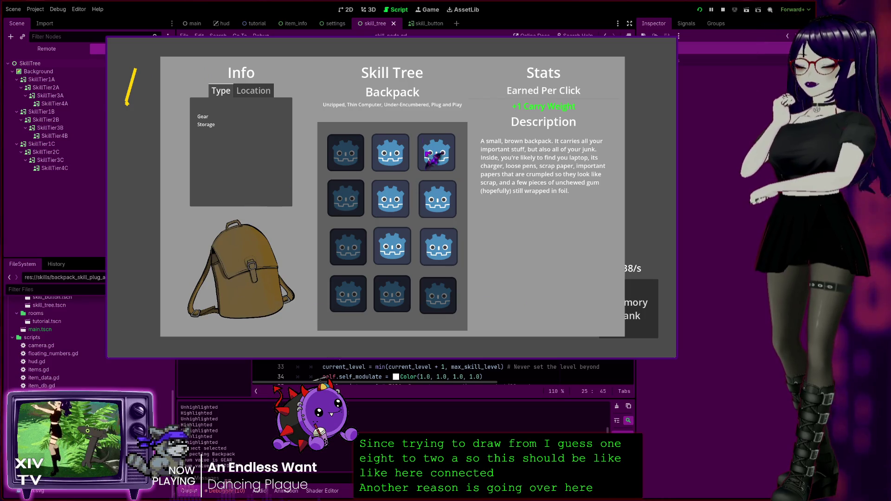
Step: Stop the running game and bring up the skill_tree scene in the 2D view
{"action": "left_click", "coordinate": [671, 46]}
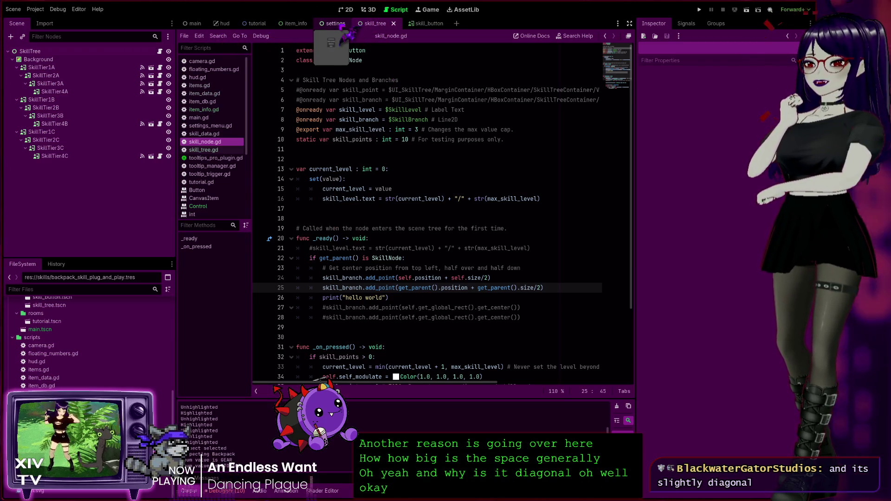
{"action": "left_click", "coordinate": [294, 24]}
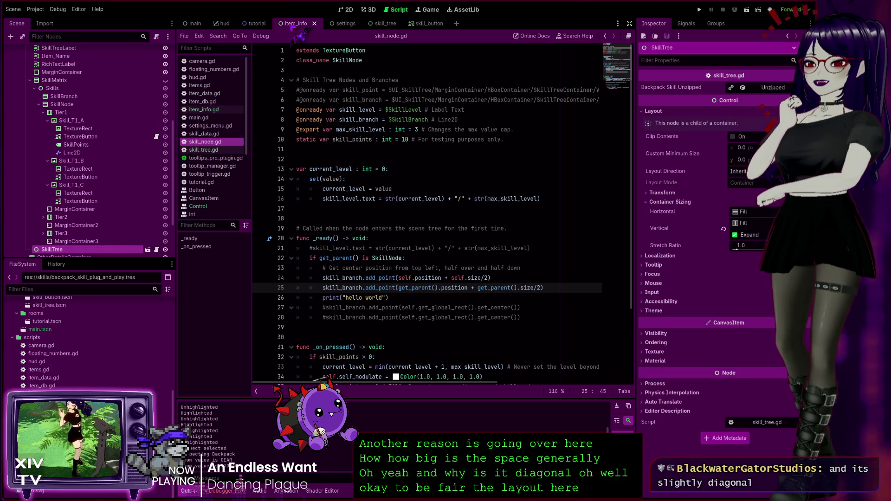
{"action": "left_click", "coordinate": [336, 26]}
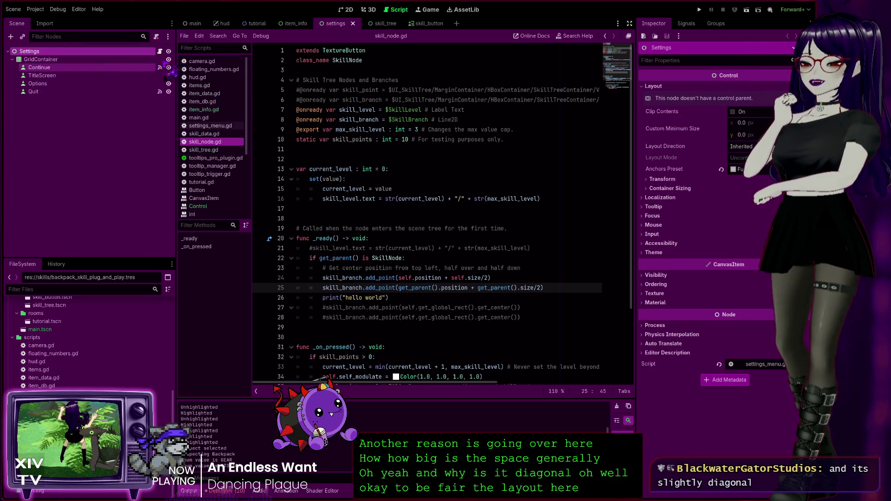
{"action": "left_click", "coordinate": [378, 24]}
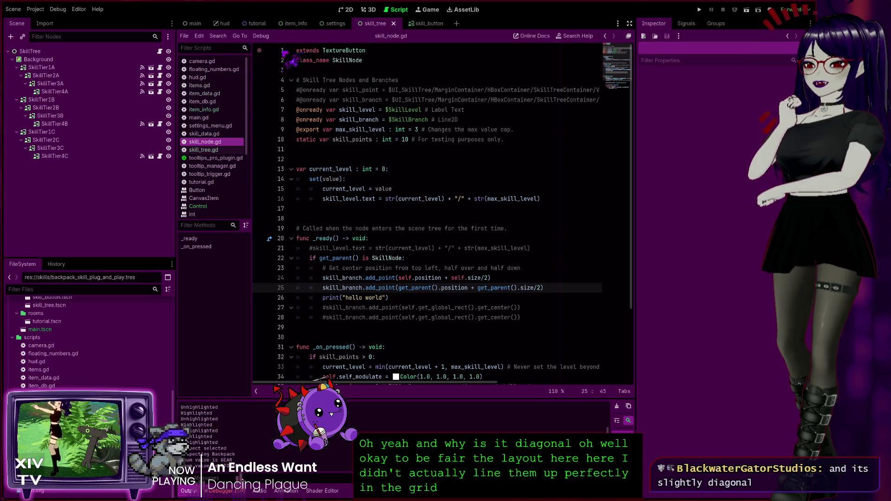
{"action": "left_click", "coordinate": [346, 10]}
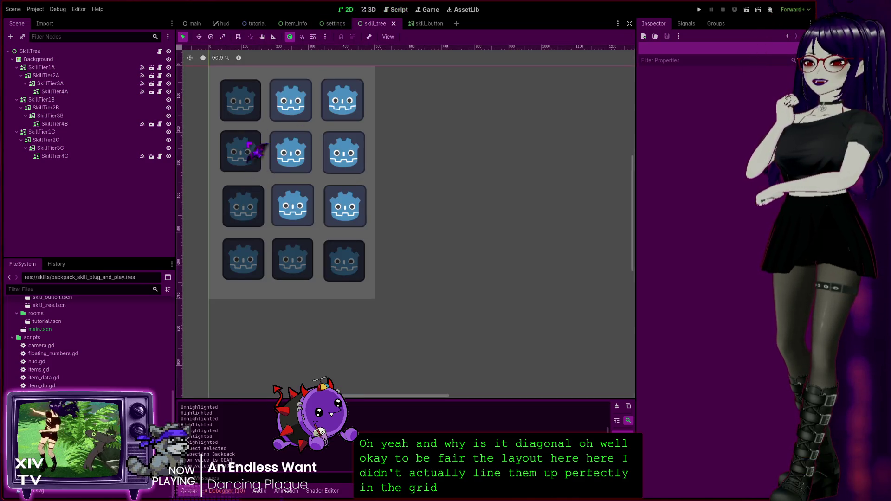
Step: Look over the twelve-icon grid, then inspect SkillTier1A (125×125 px at 33, 41, max level 3)
{"action": "scroll", "coordinate": [259, 148], "scroll_direction": "up", "scroll_amount": 4}
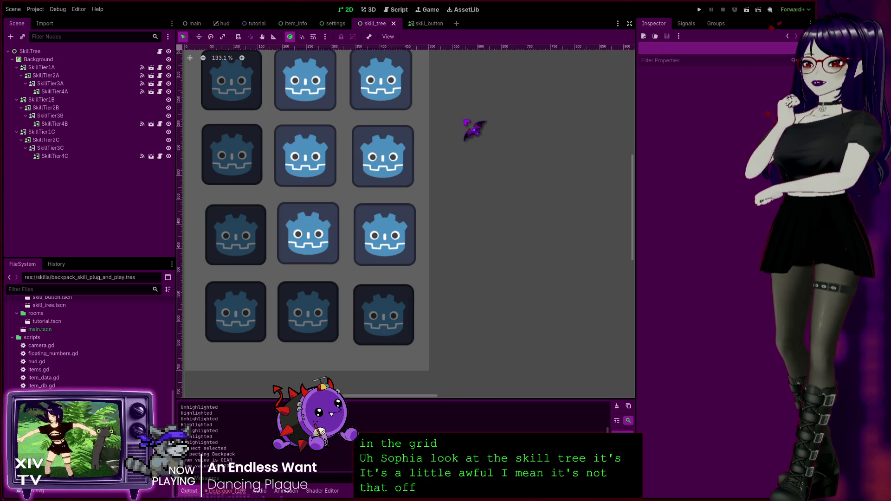
{"action": "scroll", "coordinate": [473, 129], "scroll_direction": "down", "scroll_amount": 2}
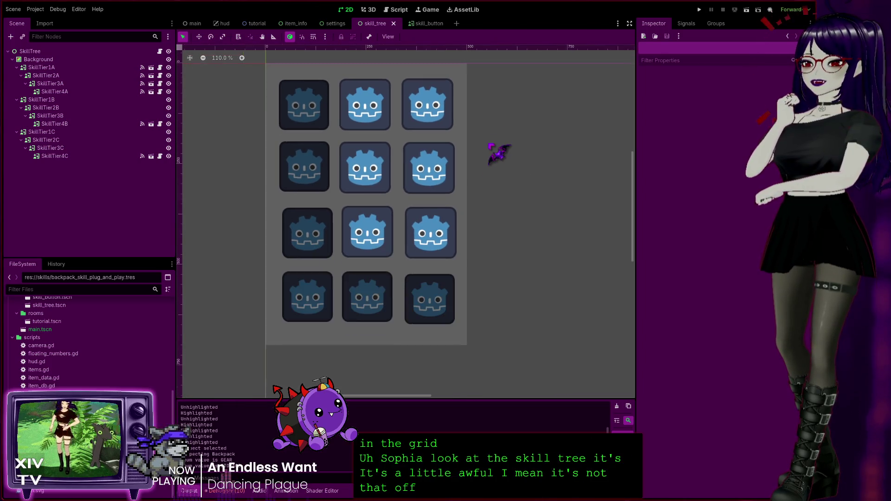
{"action": "mouse_move", "coordinate": [522, 145]}
{"action": "left_mouse_down"}
{"action": "mouse_move", "coordinate": [518, 135]}
{"action": "mouse_move", "coordinate": [504, 155]}
{"action": "left_mouse_up"}
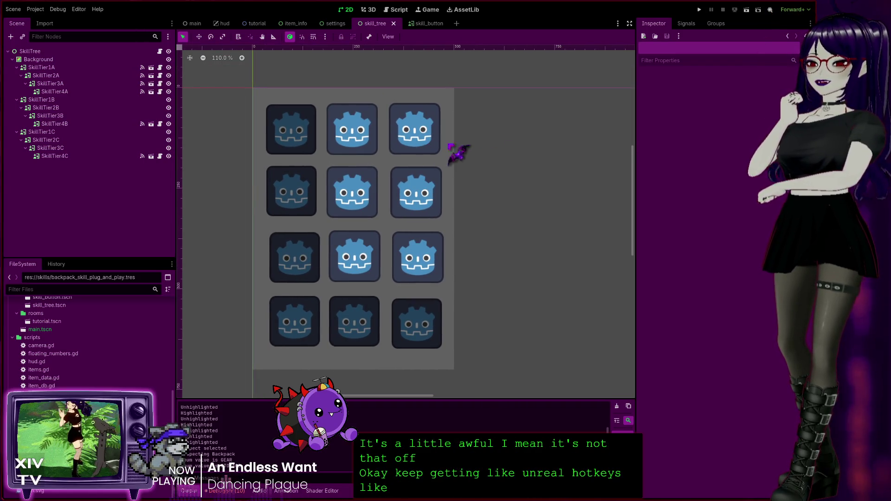
{"action": "mouse_move", "coordinate": [507, 155]}
{"action": "left_mouse_down"}
{"action": "mouse_move", "coordinate": [495, 134]}
{"action": "mouse_move", "coordinate": [515, 150]}
{"action": "mouse_move", "coordinate": [529, 141]}
{"action": "mouse_move", "coordinate": [525, 181]}
{"action": "mouse_move", "coordinate": [489, 162]}
{"action": "left_mouse_up"}
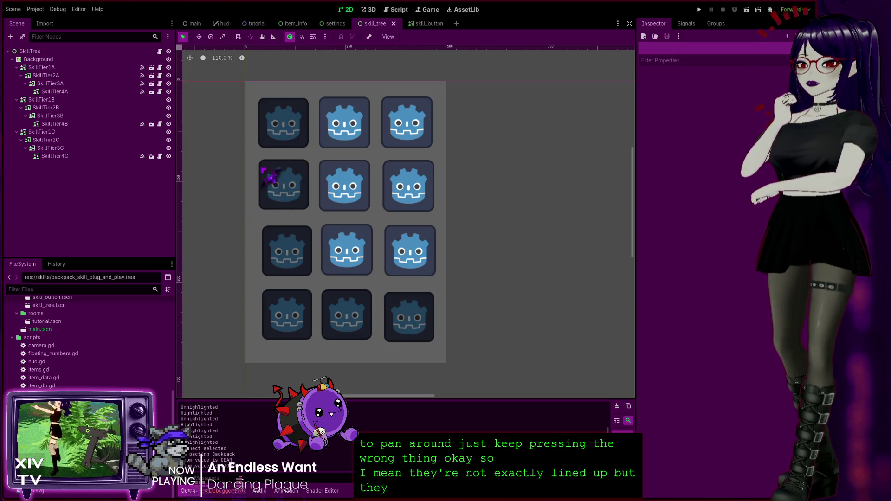
{"action": "left_click", "coordinate": [290, 132]}
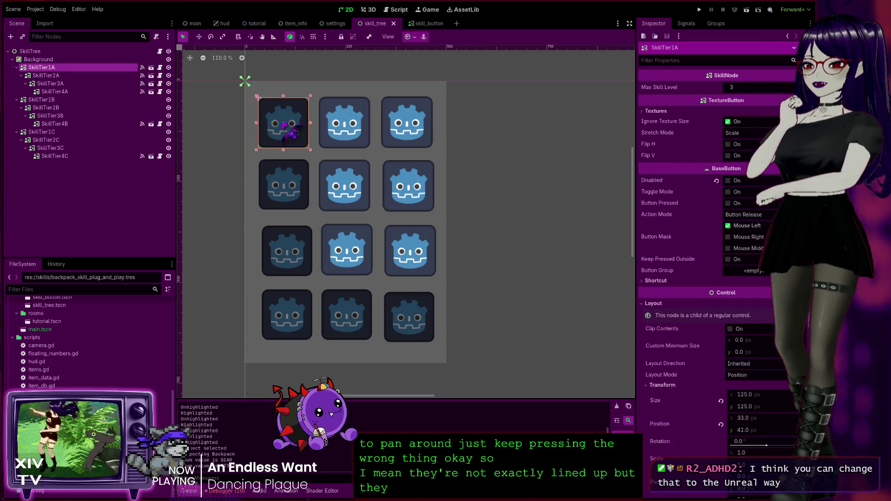
Step: Compare SkillTier2A's Inspector properties against SkillTier1A's layout values
{"action": "left_click", "coordinate": [291, 194]}
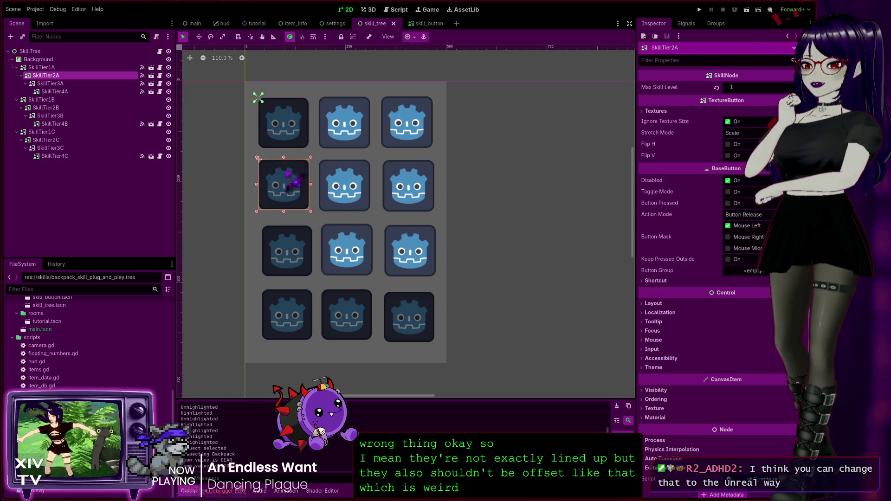
{"action": "scroll", "coordinate": [289, 143], "scroll_direction": "up", "scroll_amount": 4}
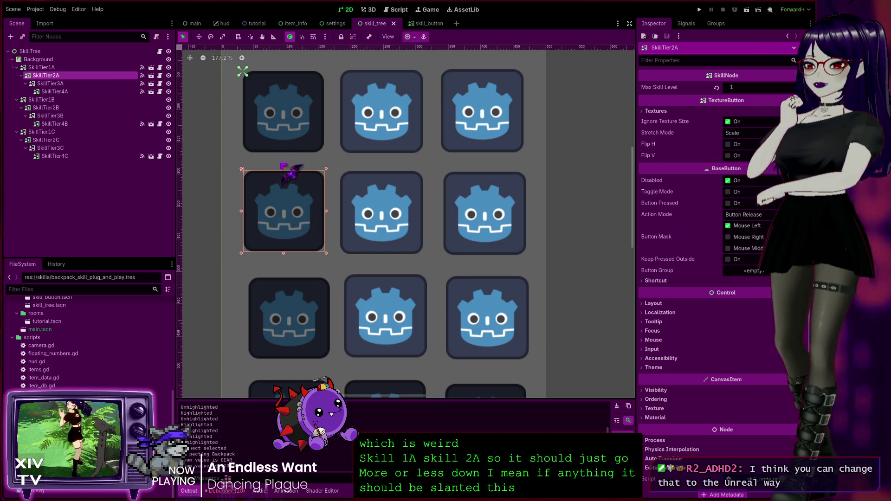
{"action": "scroll", "coordinate": [292, 127], "scroll_direction": "down", "scroll_amount": 7}
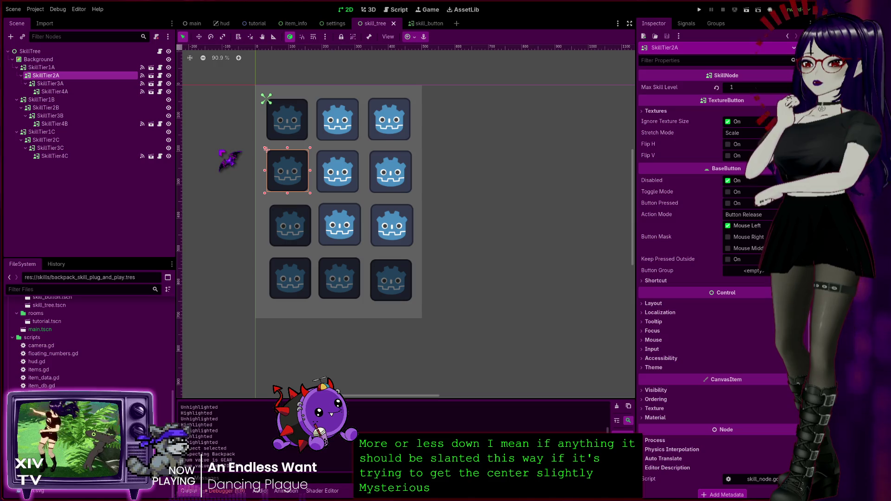
{"action": "left_click", "coordinate": [55, 68]}
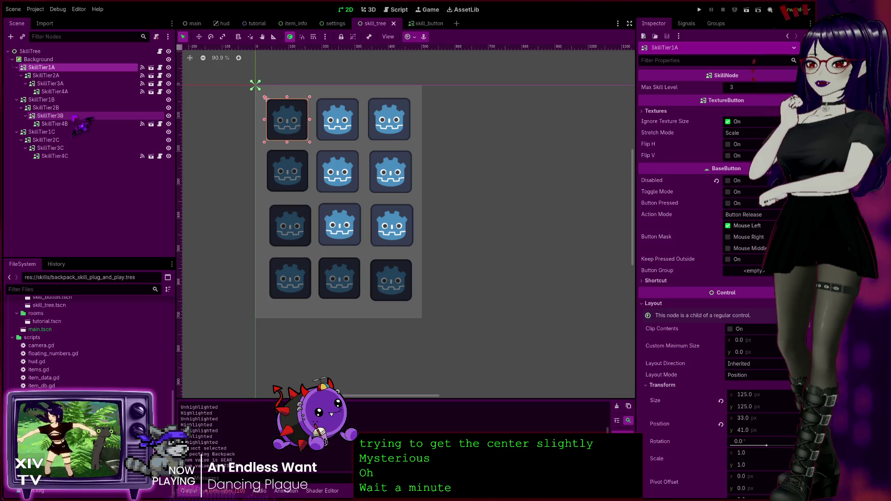
{"action": "left_click", "coordinate": [46, 75]}
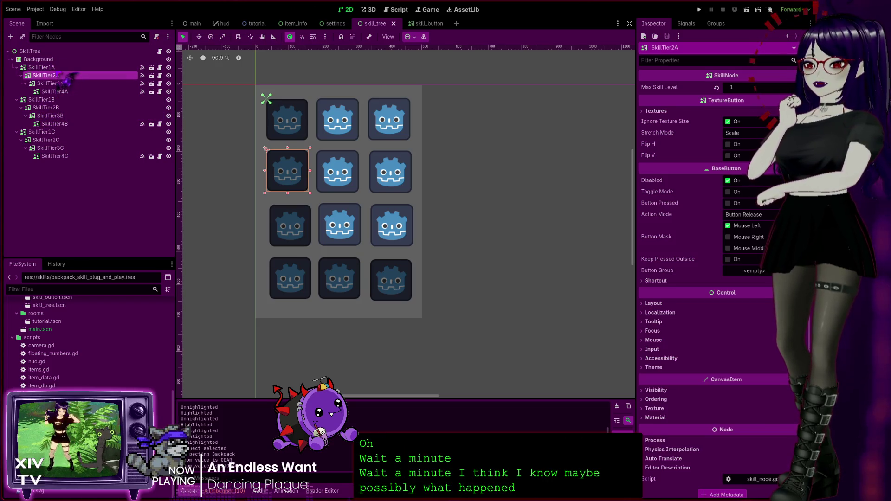
{"action": "left_click", "coordinate": [47, 67]}
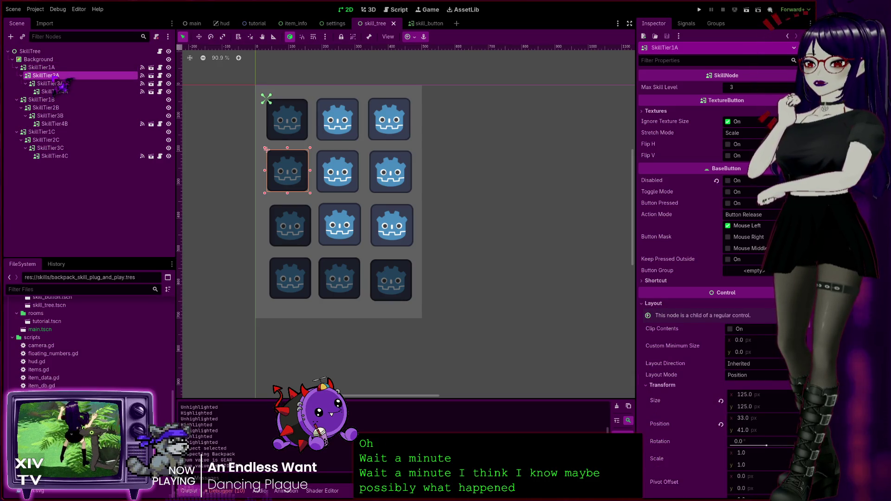
{"action": "left_click", "coordinate": [59, 84]}
Step: Check the two nodes again and turn off Disabled on SkillTier2A
{"action": "left_click", "coordinate": [54, 68]}
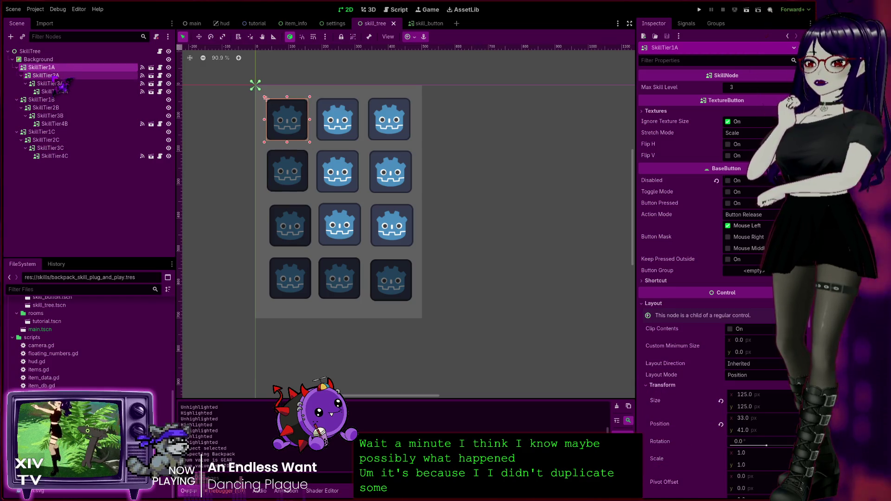
{"action": "left_click", "coordinate": [57, 76]}
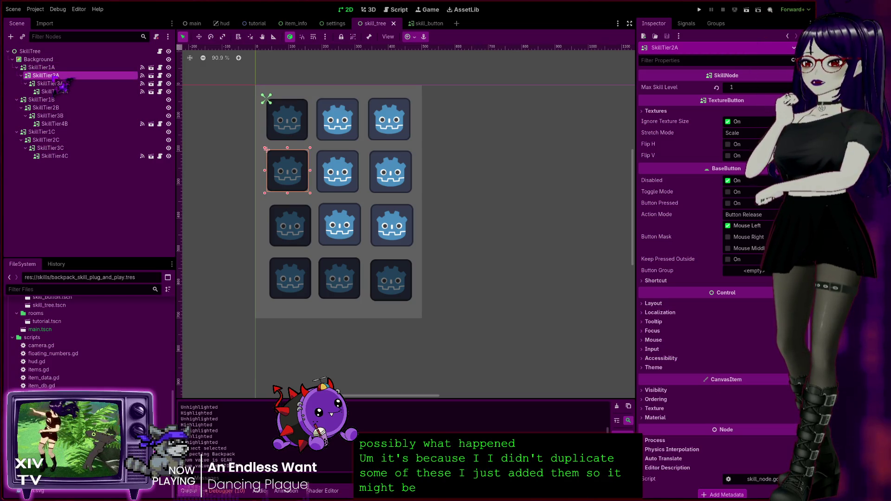
{"action": "left_click", "coordinate": [55, 69]}
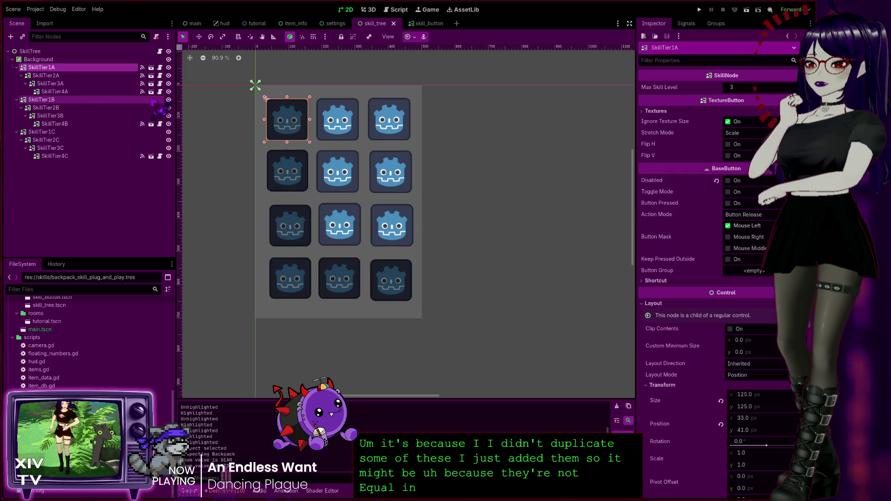
{"action": "left_click", "coordinate": [56, 75]}
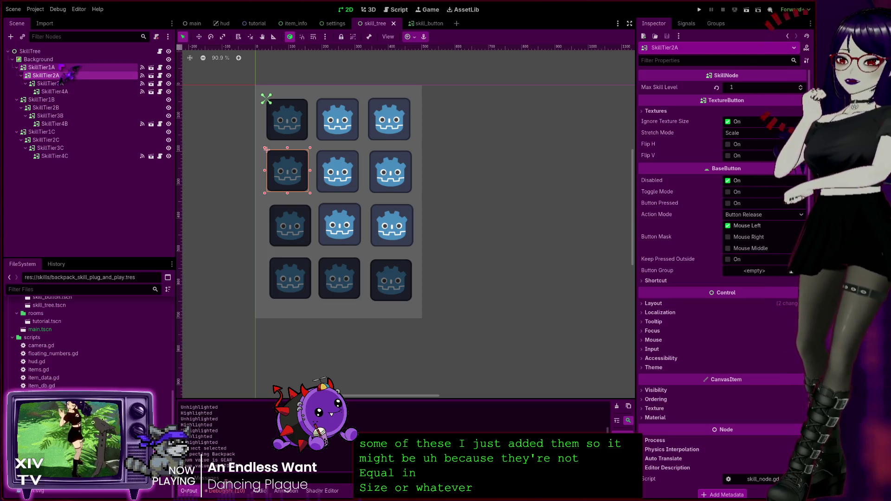
{"action": "left_click", "coordinate": [46, 67]}
{"action": "left_click", "coordinate": [47, 75]}
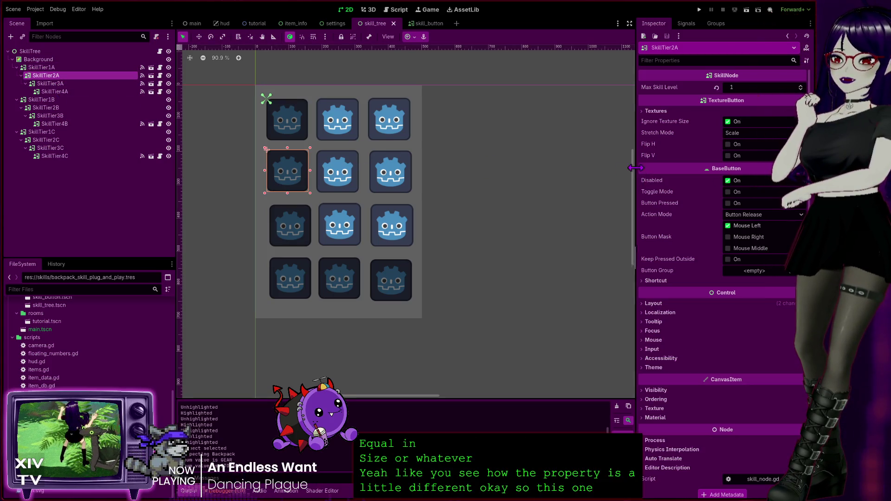
{"action": "left_click", "coordinate": [728, 180]}
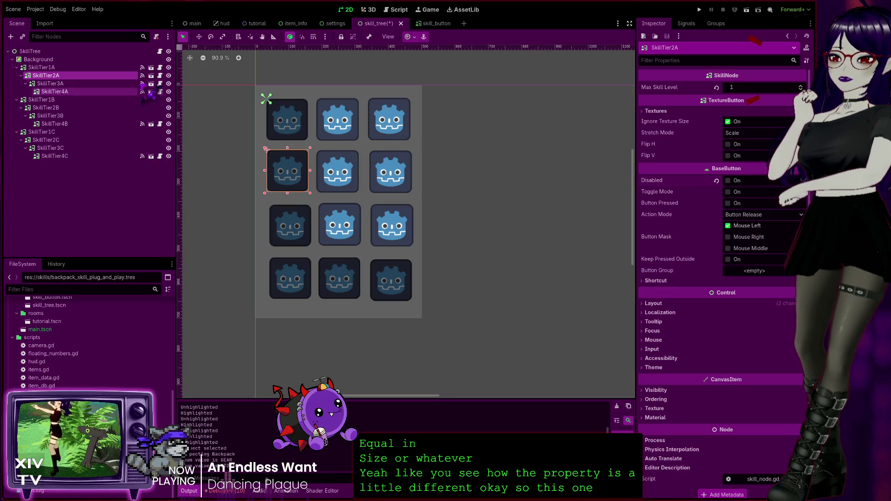
Step: Compare the layout and Ordering settings of SkillTier1A and SkillTier2A
{"action": "left_click", "coordinate": [46, 67]}
{"action": "left_click", "coordinate": [46, 75]}
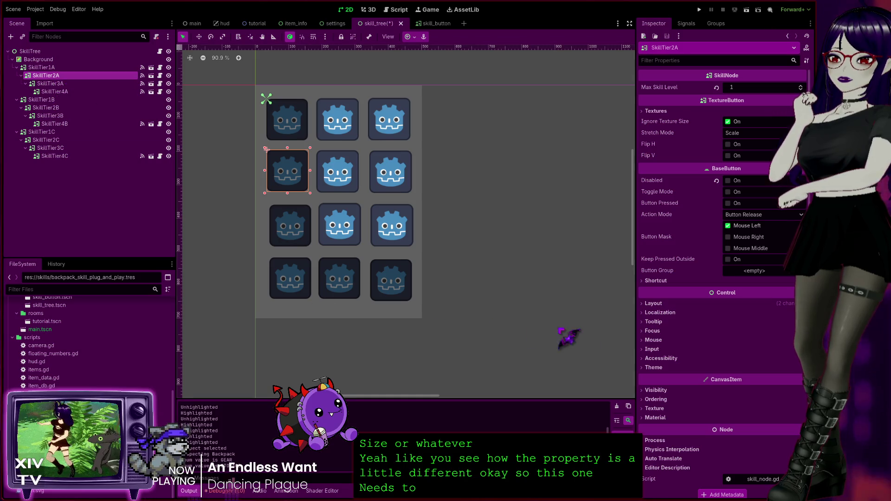
{"action": "left_click", "coordinate": [45, 67]}
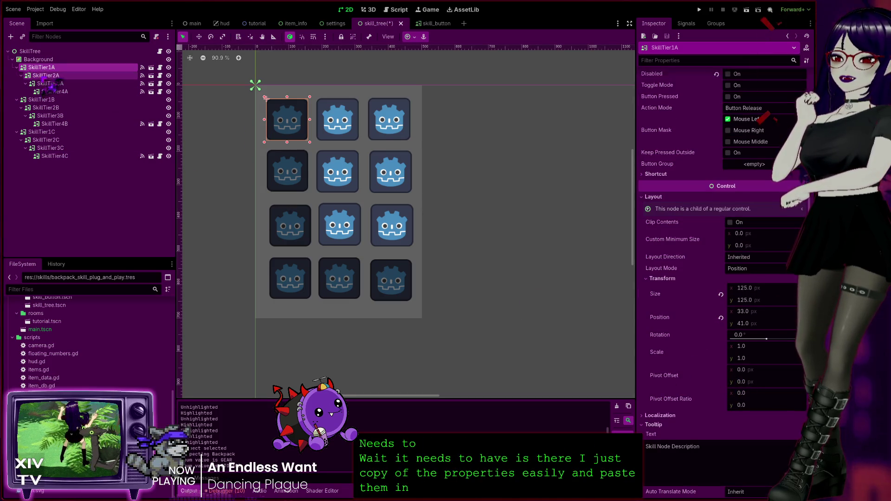
{"action": "left_click", "coordinate": [130, 75]}
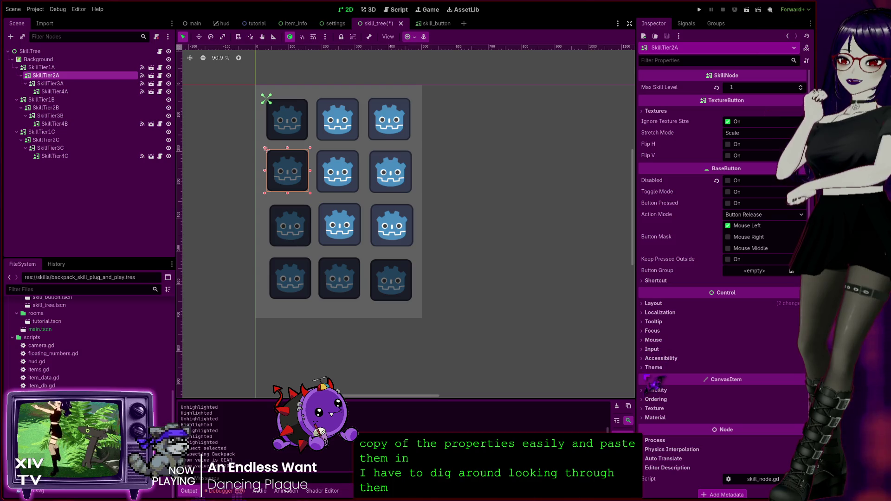
{"action": "left_click", "coordinate": [654, 400]}
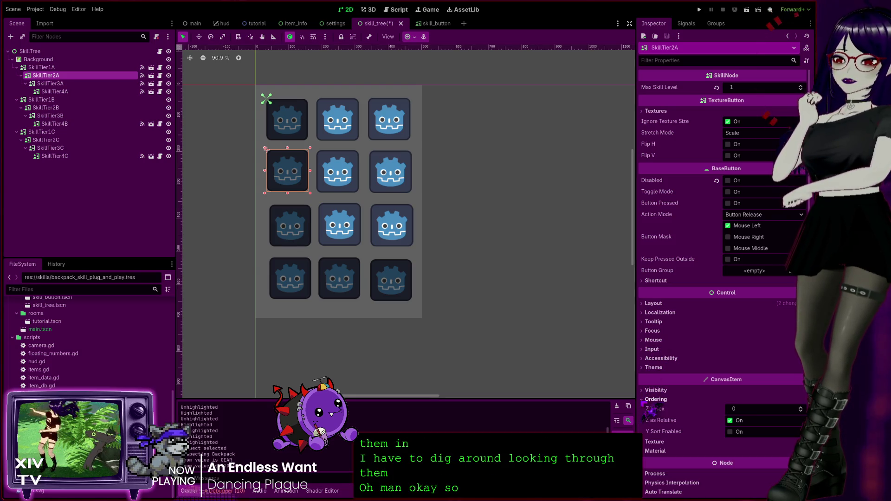
{"action": "scroll", "coordinate": [671, 420], "scroll_direction": "down", "scroll_amount": 2}
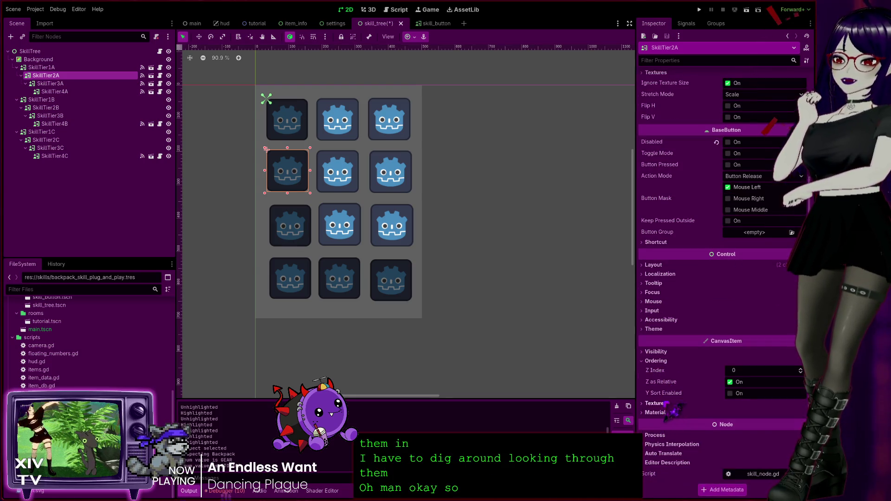
{"action": "left_click", "coordinate": [46, 68]}
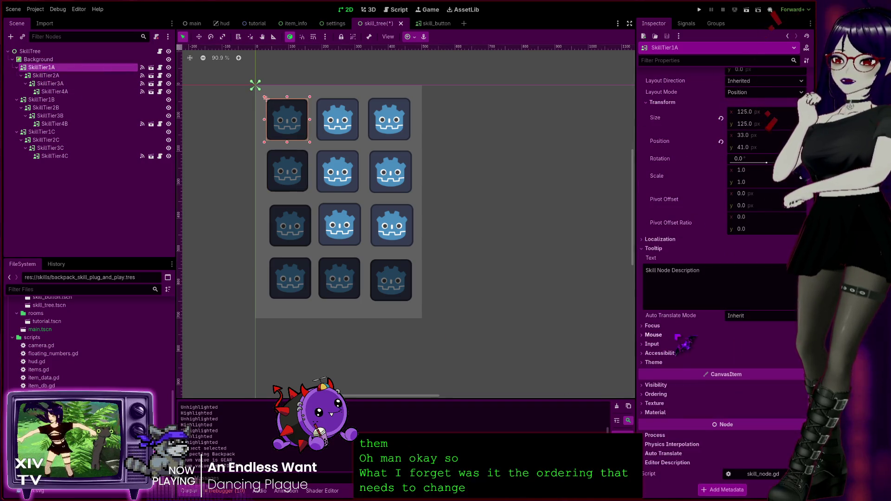
{"action": "left_click", "coordinate": [655, 394]}
{"action": "scroll", "coordinate": [668, 406], "scroll_direction": "down", "scroll_amount": 2}
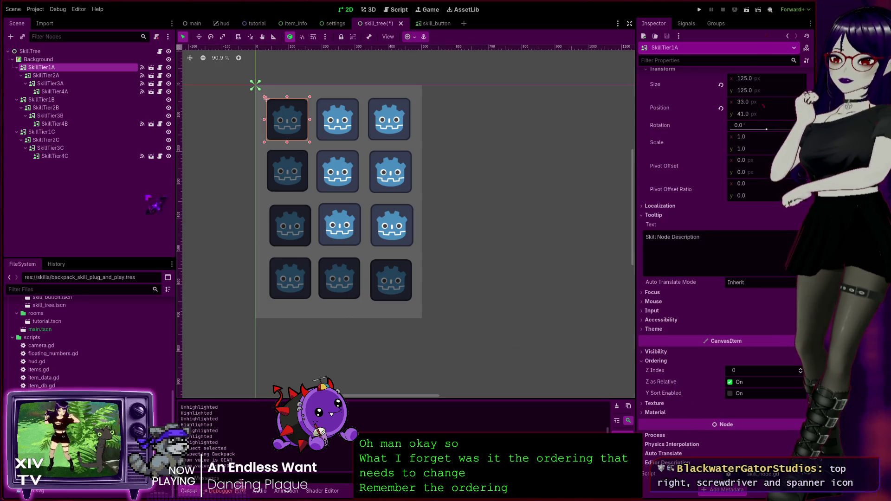
Step: Copy SkillTier1A's properties, which opens the TextureButton reference docs
{"action": "left_click", "coordinate": [60, 75]}
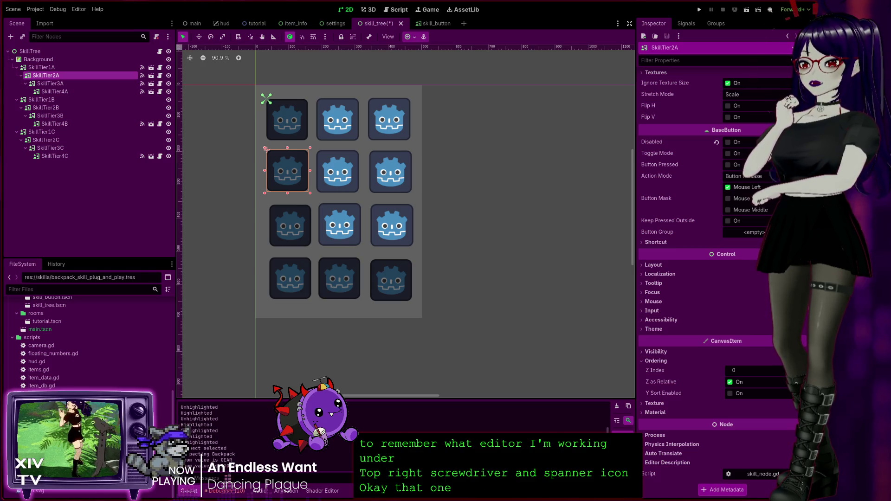
{"action": "left_click", "coordinate": [66, 68]}
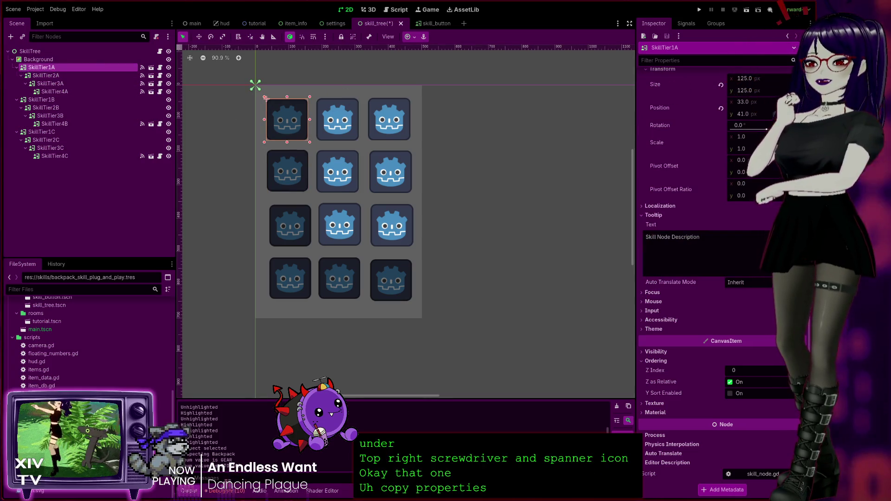
{"action": "right_click", "coordinate": [66, 69]}
{"action": "left_click", "coordinate": [93, 260]}
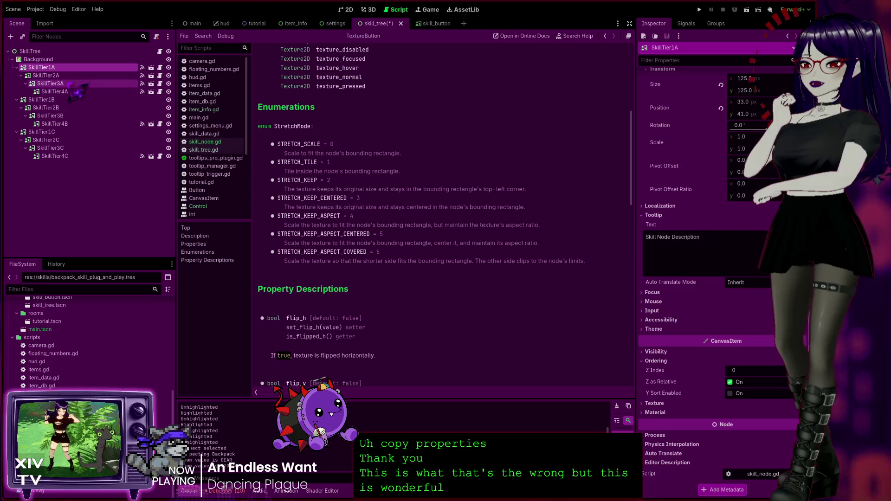
Step: Review the skill_node.gd script in the skill_button scene, then return to skill_tree's 2D view
{"action": "left_click", "coordinate": [46, 76]}
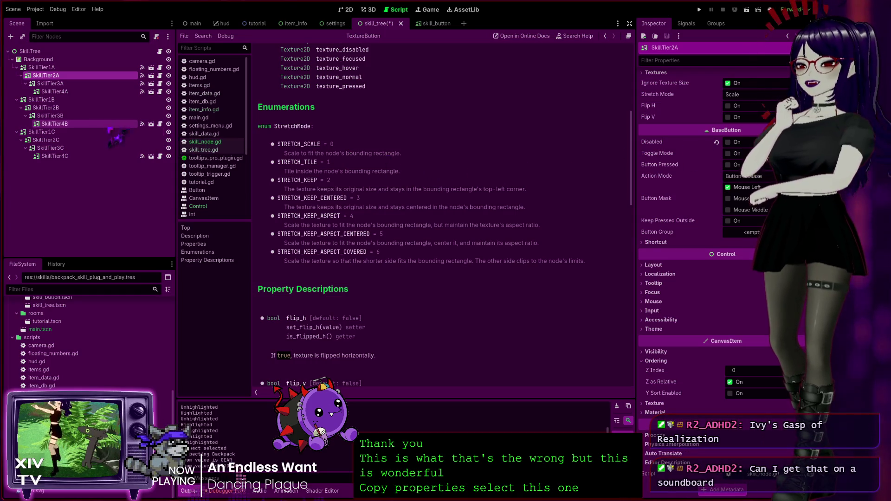
{"action": "left_click", "coordinate": [75, 84]}
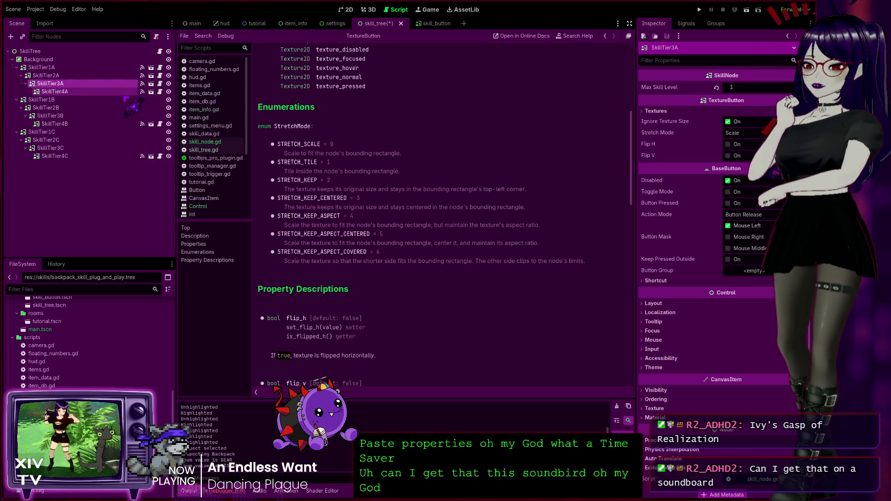
{"action": "left_click", "coordinate": [434, 23]}
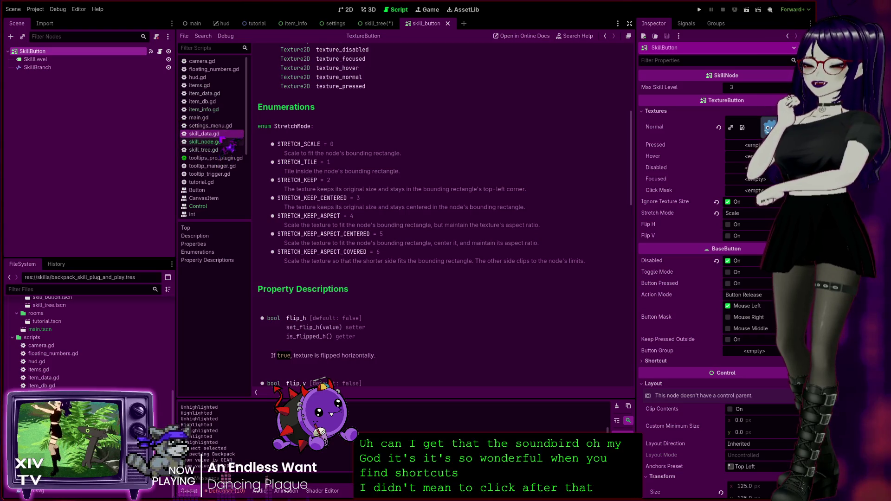
{"action": "left_click", "coordinate": [224, 142]}
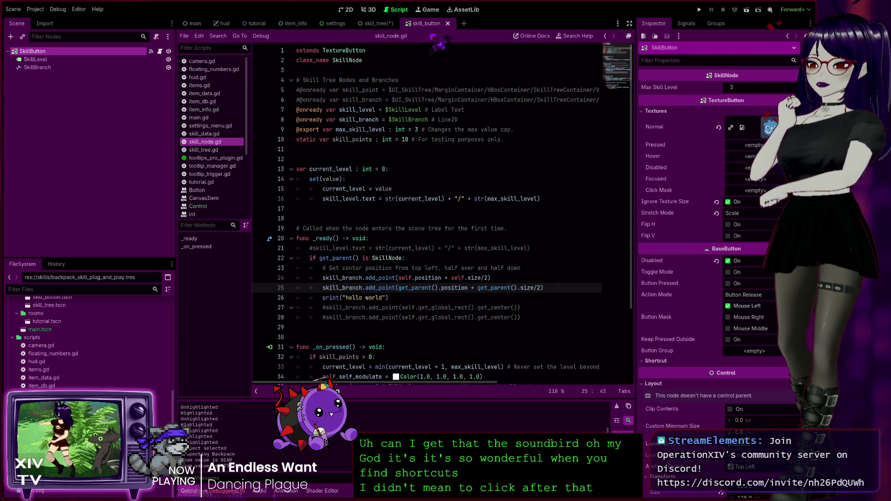
{"action": "left_click", "coordinate": [376, 23]}
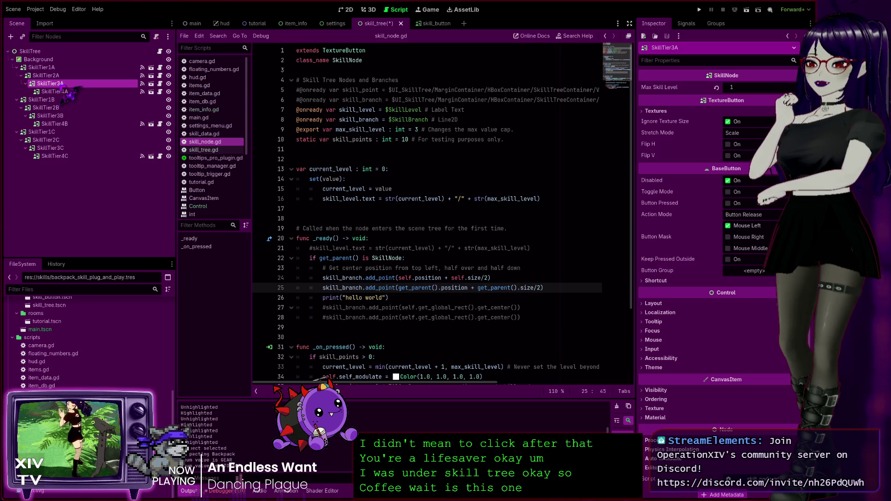
{"action": "left_click", "coordinate": [348, 9]}
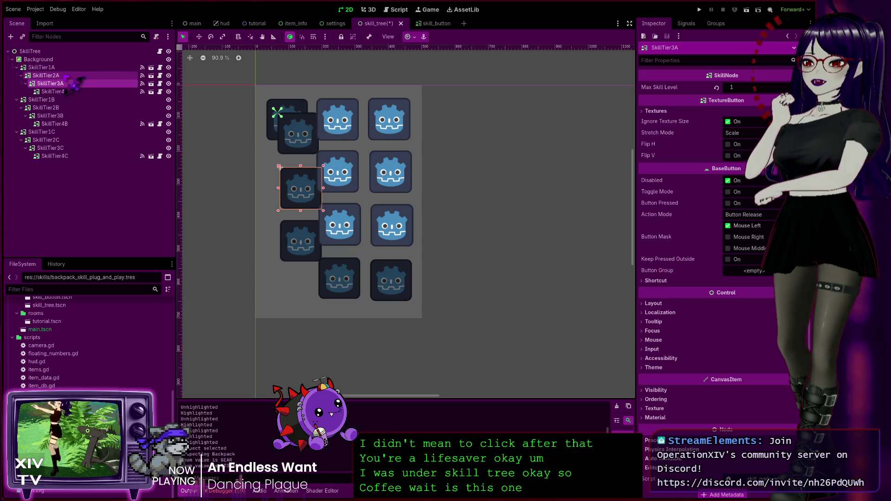
Step: Move SkillTier2A and its children down-left on the canvas
{"action": "left_click", "coordinate": [47, 67]}
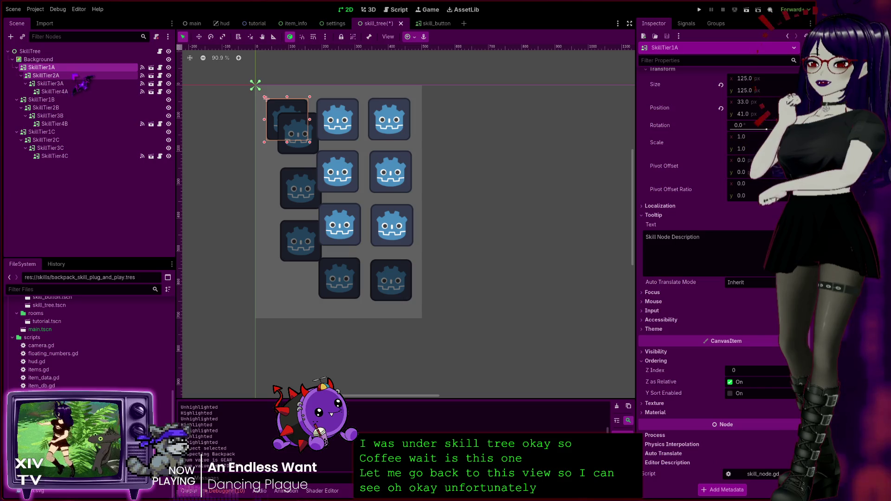
{"action": "left_click", "coordinate": [47, 75]}
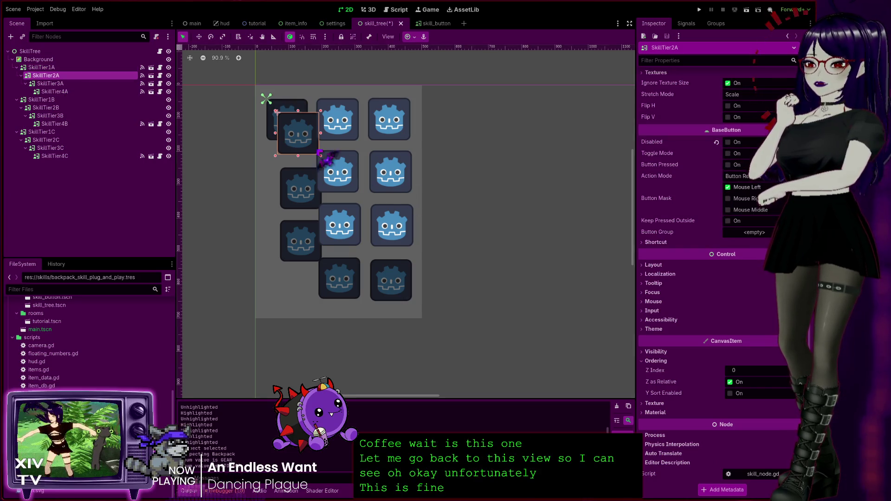
{"action": "left_click_drag", "start_coordinate": [288, 135], "coordinate": [277, 174]}
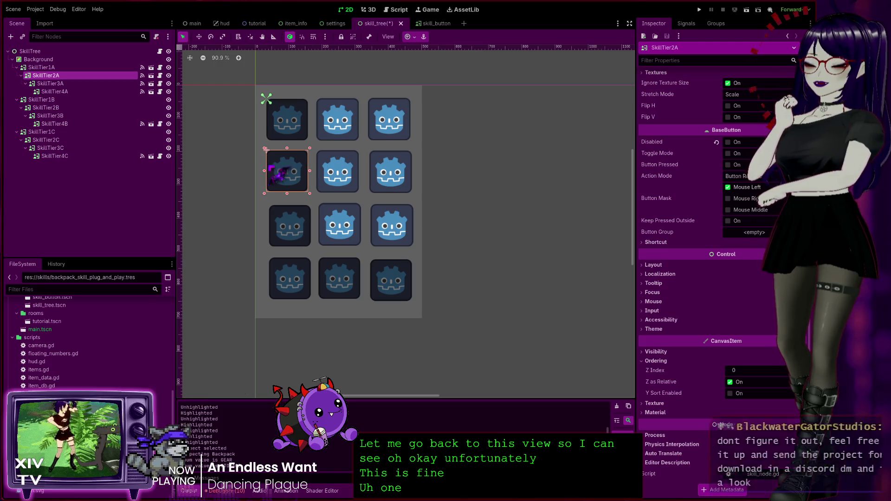
Step: Paste the copied properties onto SkillTier3A and SkillTier4A, then run the project
{"action": "left_click", "coordinate": [69, 84]}
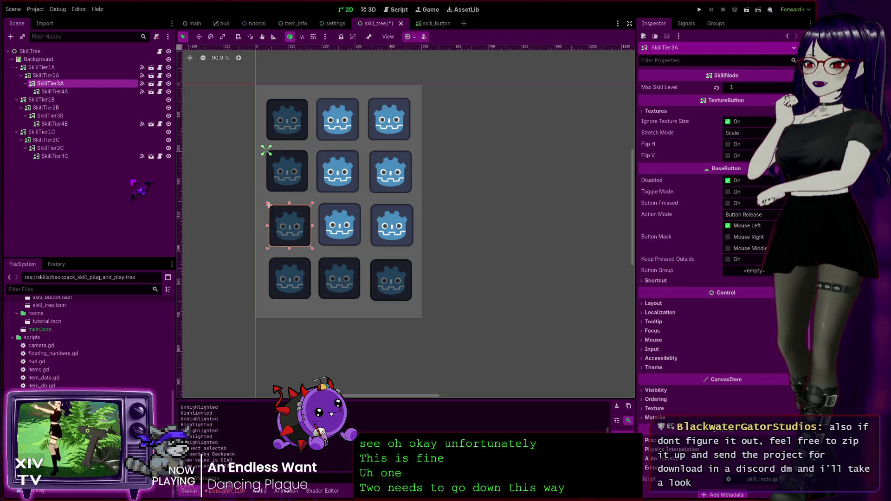
{"action": "left_click", "coordinate": [65, 76]}
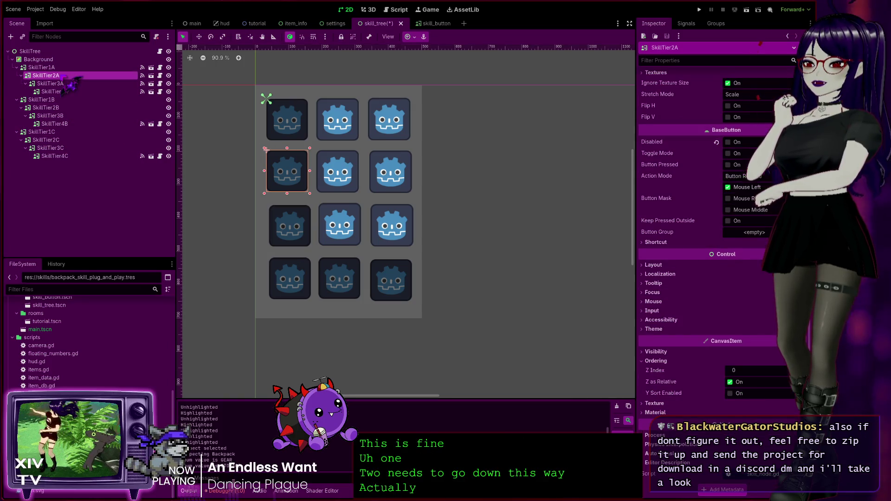
{"action": "left_click", "coordinate": [70, 84]}
{"action": "left_click", "coordinate": [71, 91]}
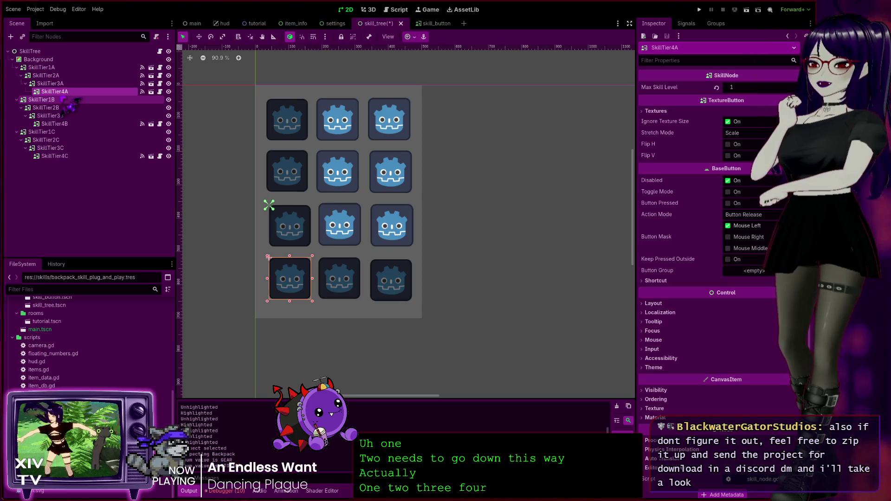
{"action": "key", "text": "Up"}
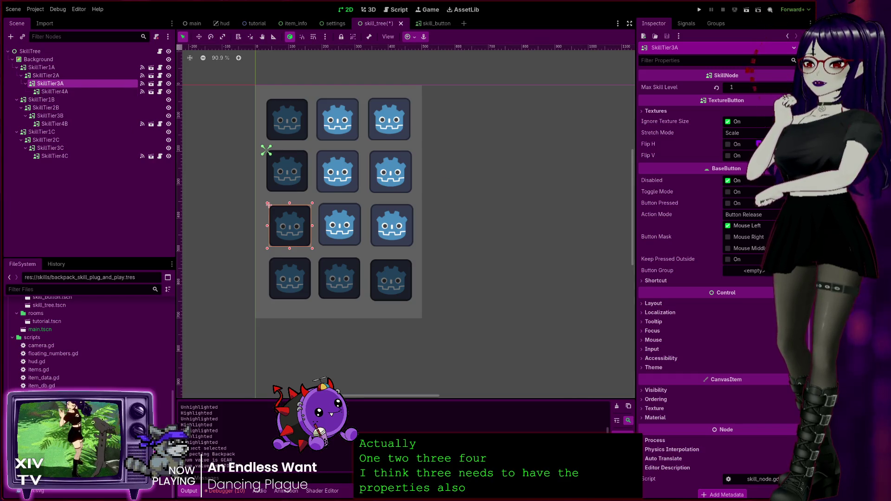
{"action": "left_click_drag", "start_coordinate": [301, 192], "coordinate": [288, 234]}
{"action": "left_click", "coordinate": [55, 92]}
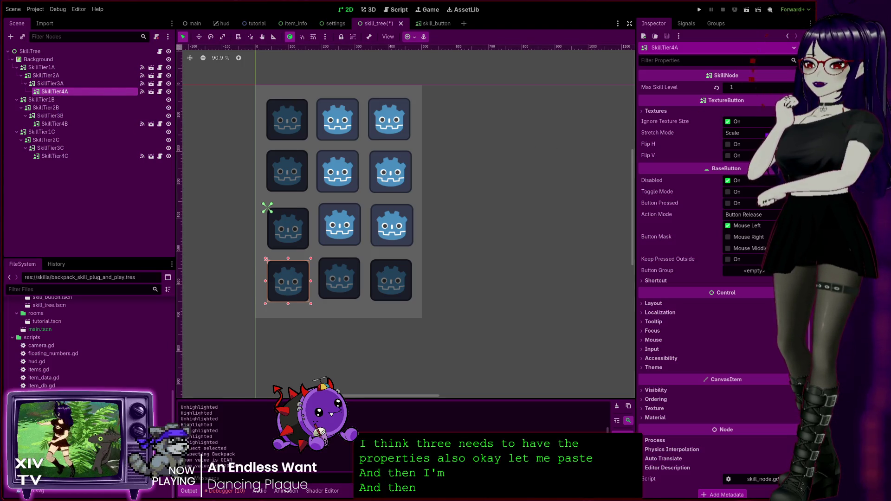
{"action": "mouse_move", "coordinate": [278, 281]}
{"action": "left_mouse_down"}
{"action": "mouse_move", "coordinate": [297, 241]}
{"action": "mouse_move", "coordinate": [278, 280]}
{"action": "left_mouse_up"}
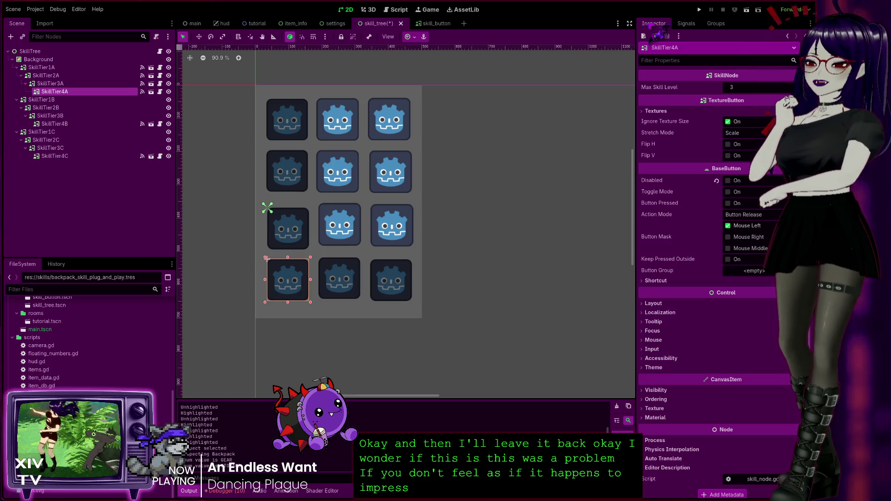
{"action": "left_click", "coordinate": [699, 9]}
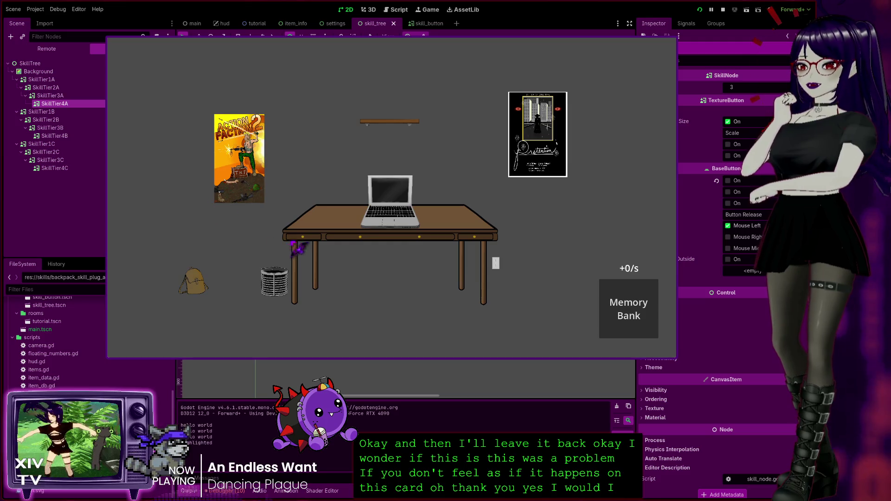
Step: Open the Backpack's skill tree in the running game, then close the game
{"action": "left_click", "coordinate": [198, 284]}
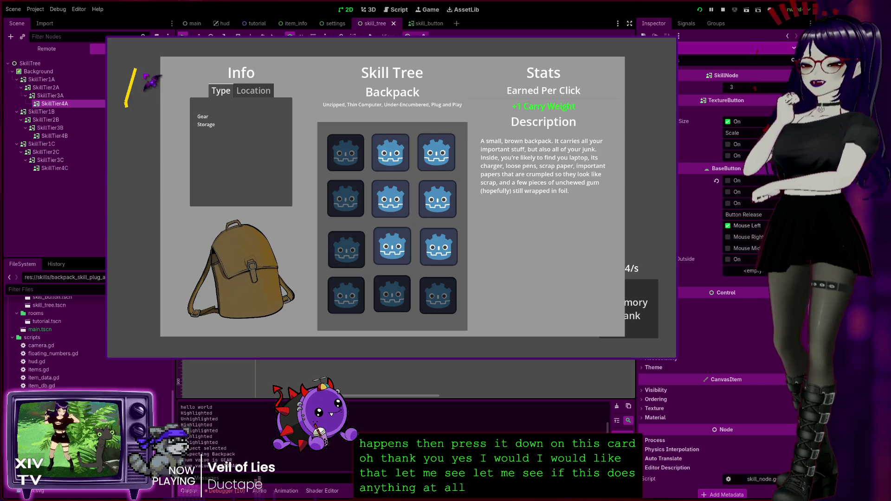
{"action": "left_click", "coordinate": [672, 44]}
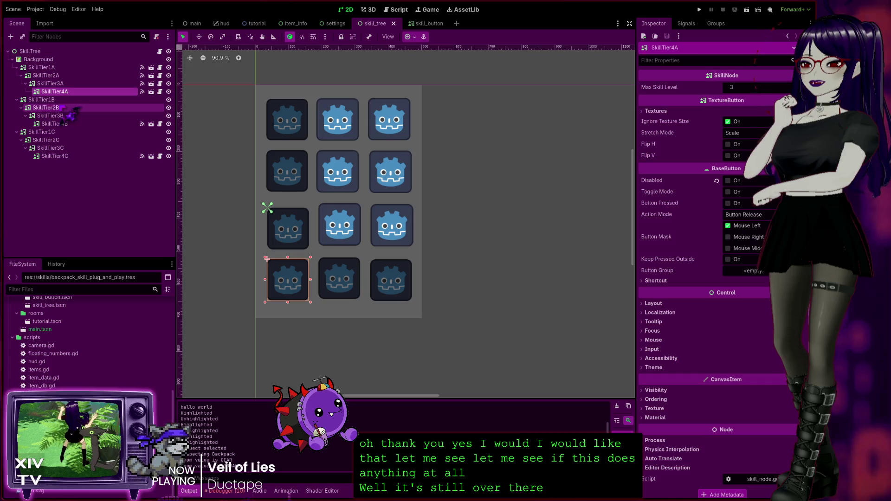
Step: Try moving the SkillTier1B column onto the left column, then put it back in the middle
{"action": "left_click", "coordinate": [46, 99]}
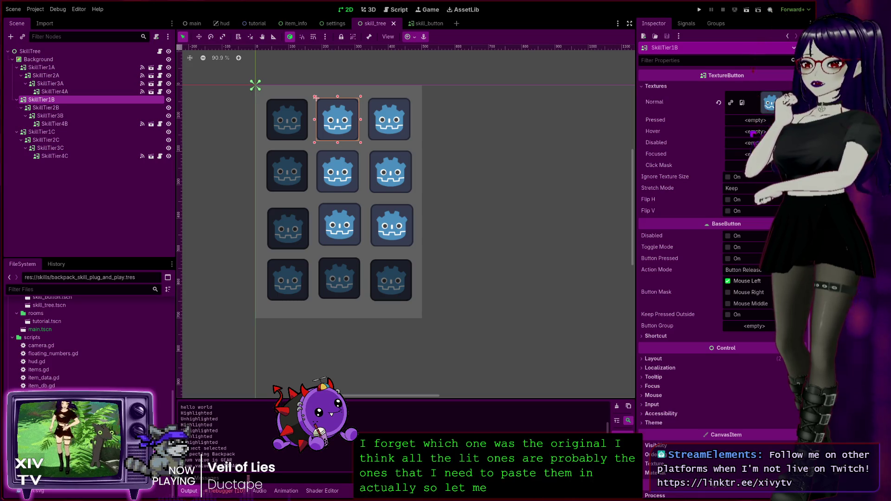
{"action": "left_click_drag", "start_coordinate": [315, 98], "coordinate": [265, 99]}
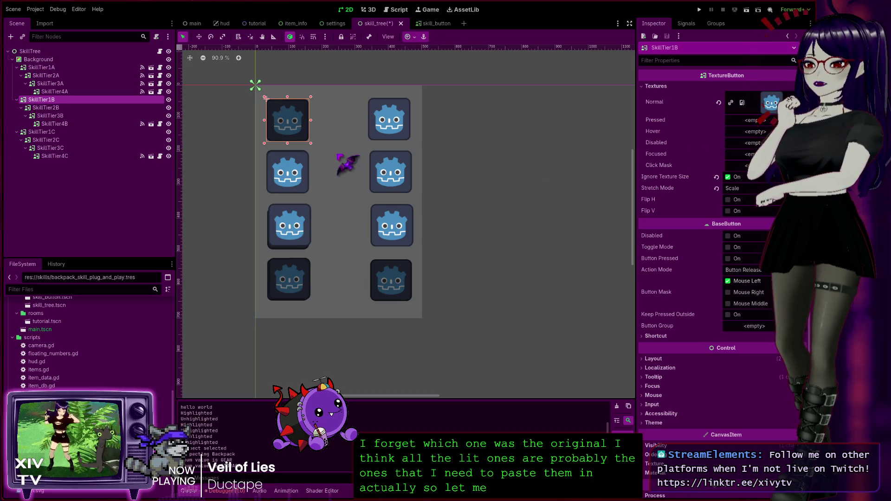
{"action": "left_click_drag", "start_coordinate": [290, 111], "coordinate": [340, 112]}
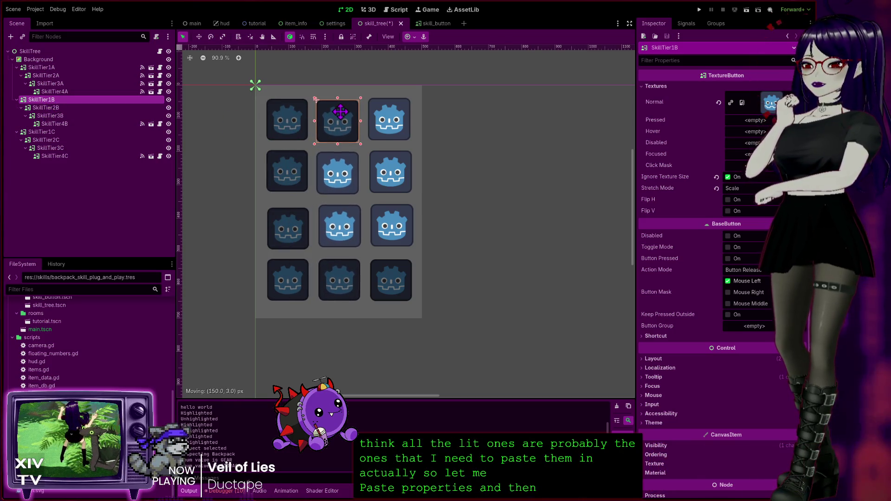
Step: Apply the copied properties to SkillTier2B and SkillTier3B, moving SkillTier3B down into its row
{"action": "left_click", "coordinate": [341, 174]}
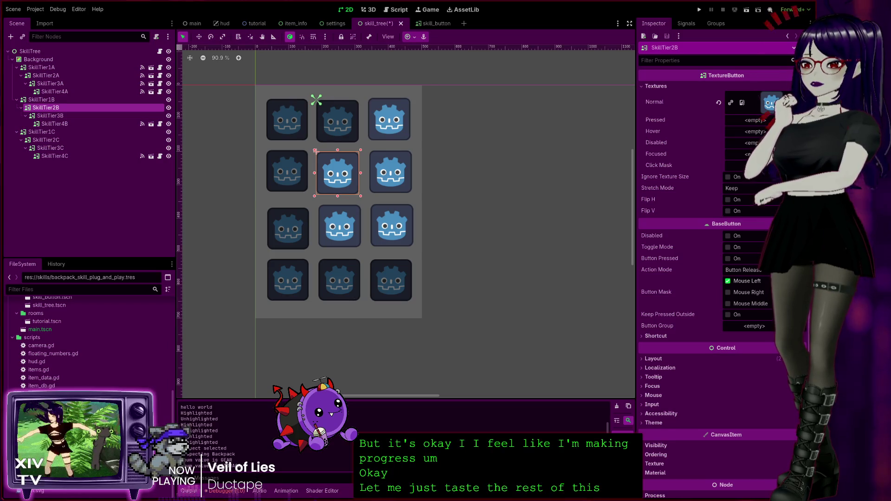
{"action": "key", "text": "ctrl+z"}
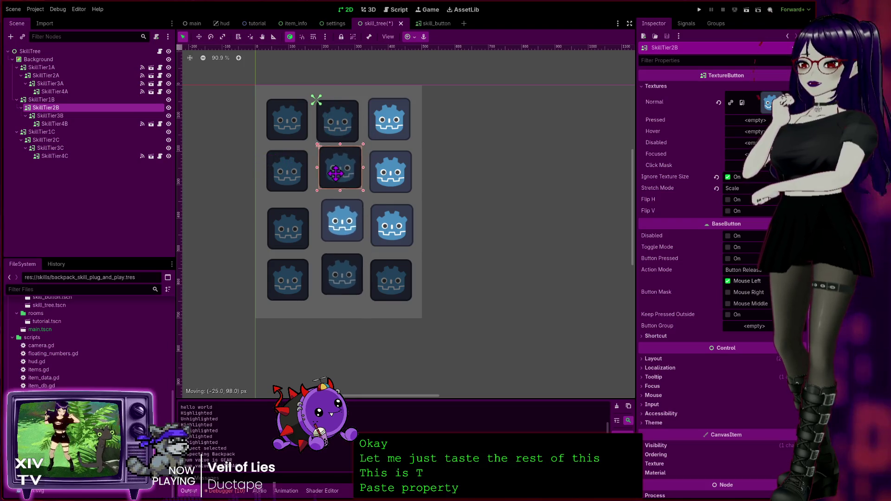
{"action": "left_click", "coordinate": [53, 117]}
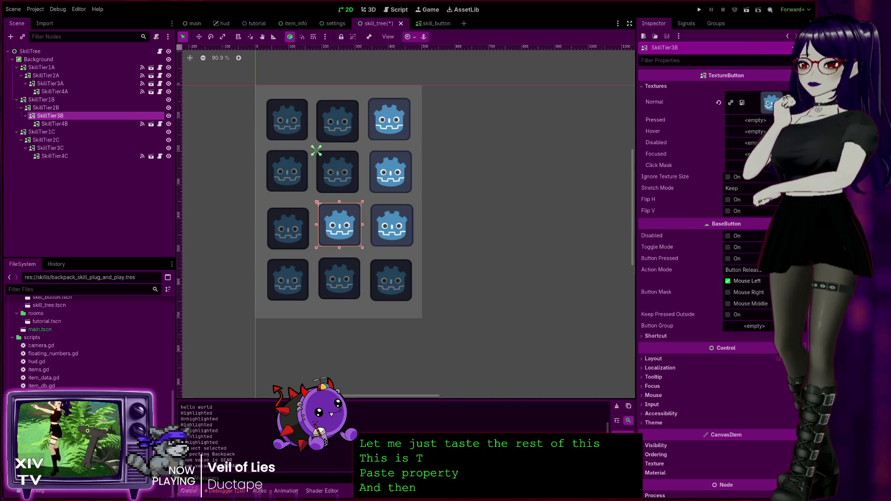
{"action": "key", "text": "ctrl+v"}
{"action": "mouse_move", "coordinate": [360, 184]}
{"action": "left_mouse_down"}
{"action": "mouse_move", "coordinate": [343, 190]}
{"action": "mouse_move", "coordinate": [336, 230]}
{"action": "mouse_move", "coordinate": [345, 233]}
{"action": "left_mouse_up"}
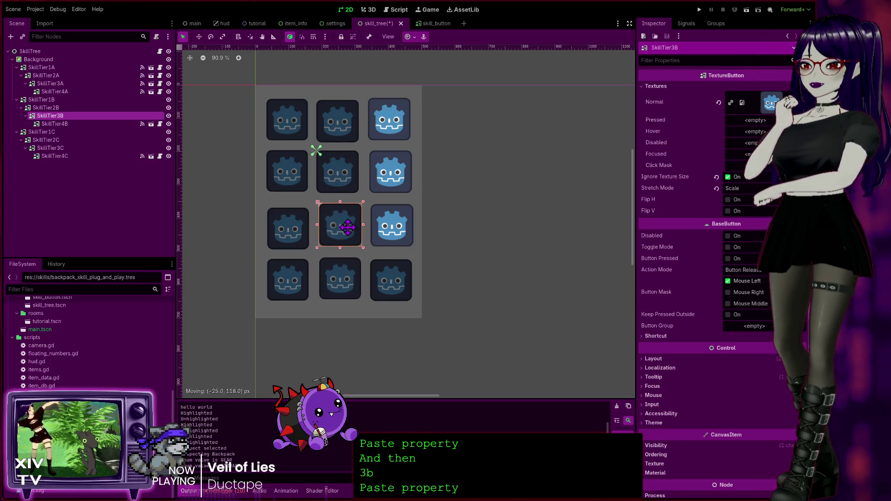
Step: Nudge SkillTier4B into line with the grid
{"action": "left_click", "coordinate": [82, 124]}
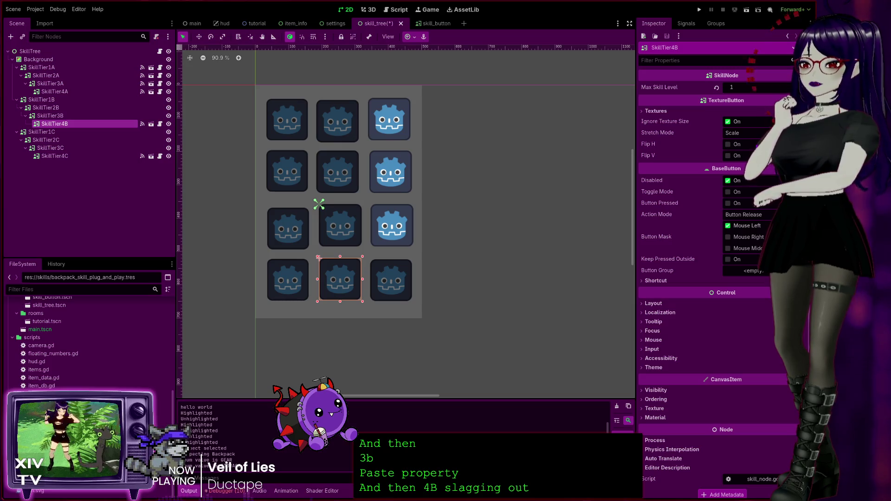
{"action": "left_click_drag", "start_coordinate": [341, 275], "coordinate": [342, 269]}
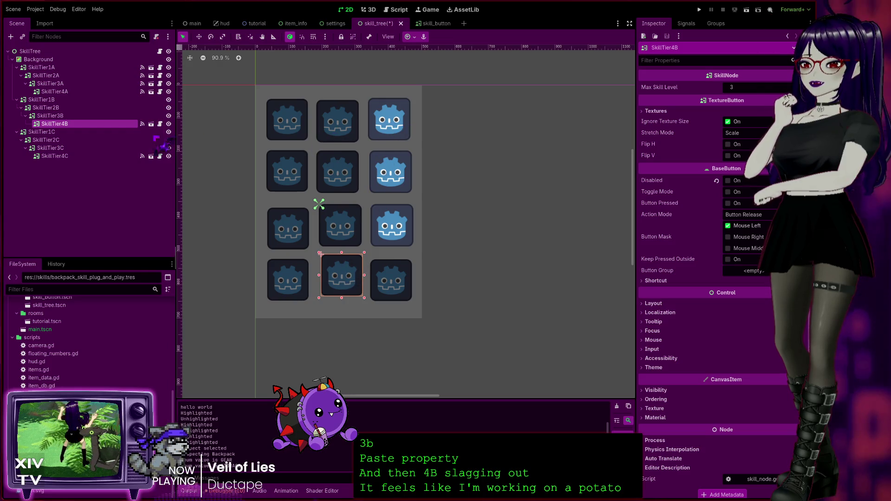
{"action": "left_click", "coordinate": [61, 133]}
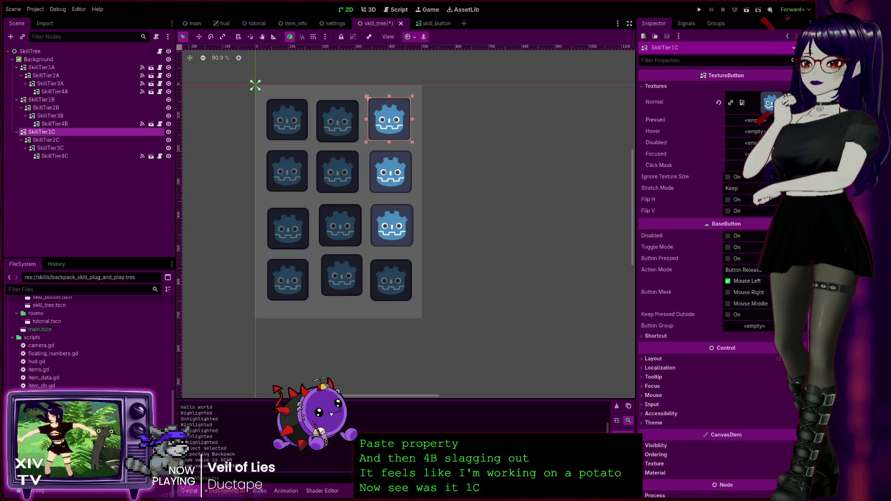
Step: Realign SkillTier1C through 4C in the grid, pasting the skill settings onto SkillTier4C
{"action": "left_click_drag", "start_coordinate": [395, 123], "coordinate": [397, 126]}
{"action": "left_click", "coordinate": [45, 140]}
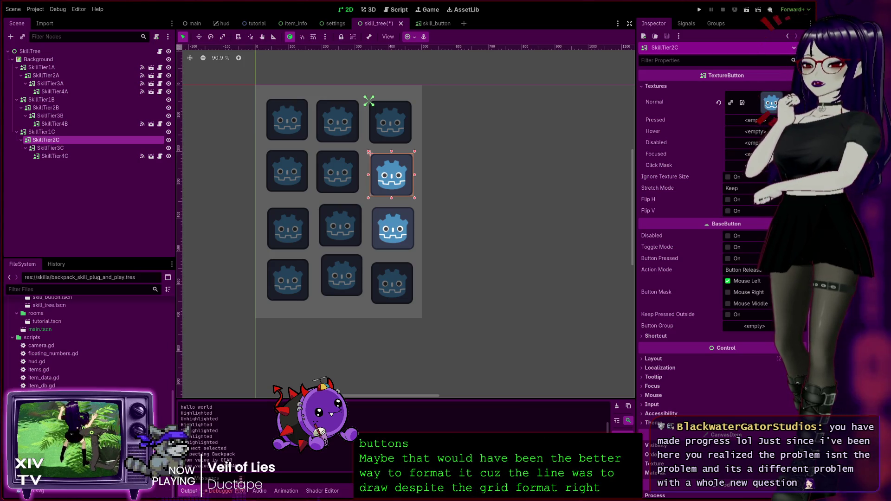
{"action": "mouse_move", "coordinate": [370, 153]}
{"action": "left_mouse_down"}
{"action": "mouse_move", "coordinate": [397, 132]}
{"action": "mouse_move", "coordinate": [388, 176]}
{"action": "left_mouse_up"}
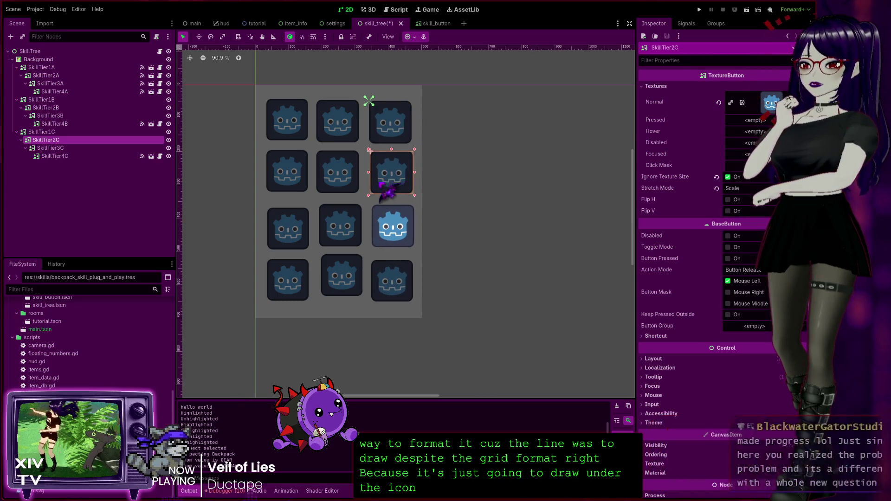
{"action": "left_click", "coordinate": [60, 148]}
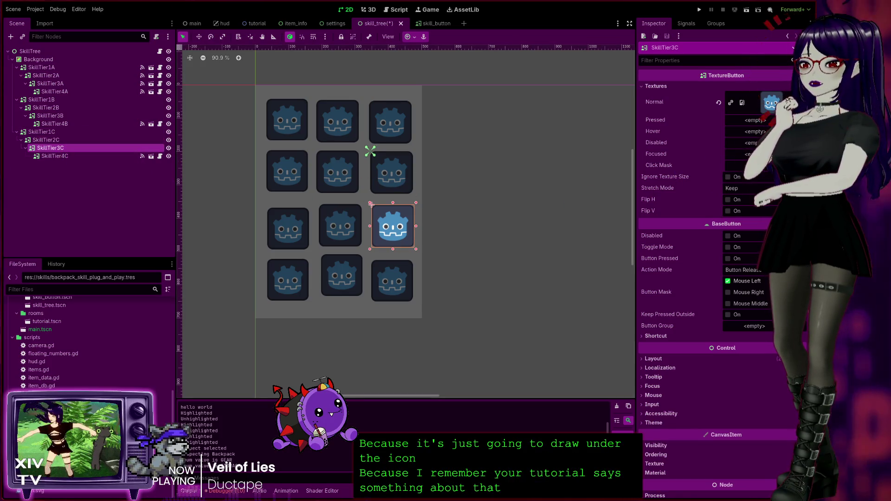
{"action": "mouse_move", "coordinate": [372, 204]}
{"action": "left_mouse_down"}
{"action": "mouse_move", "coordinate": [381, 172]}
{"action": "mouse_move", "coordinate": [393, 198]}
{"action": "mouse_move", "coordinate": [382, 228]}
{"action": "left_mouse_up"}
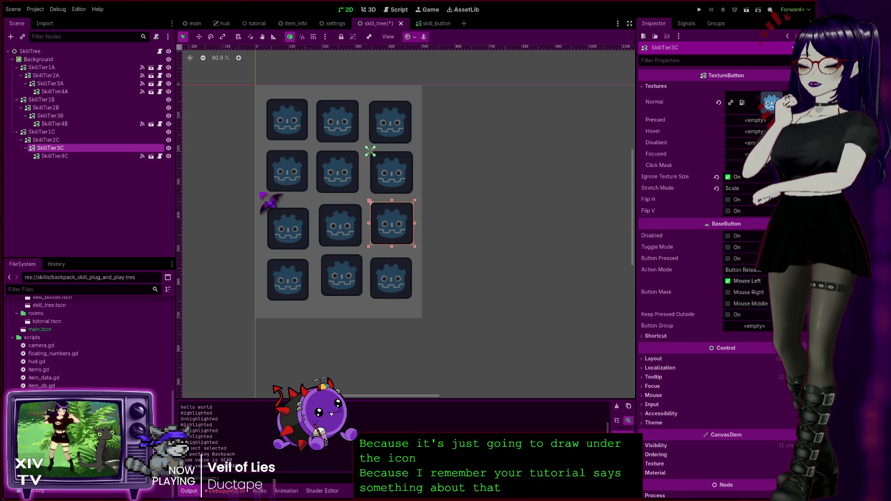
{"action": "left_click", "coordinate": [95, 156]}
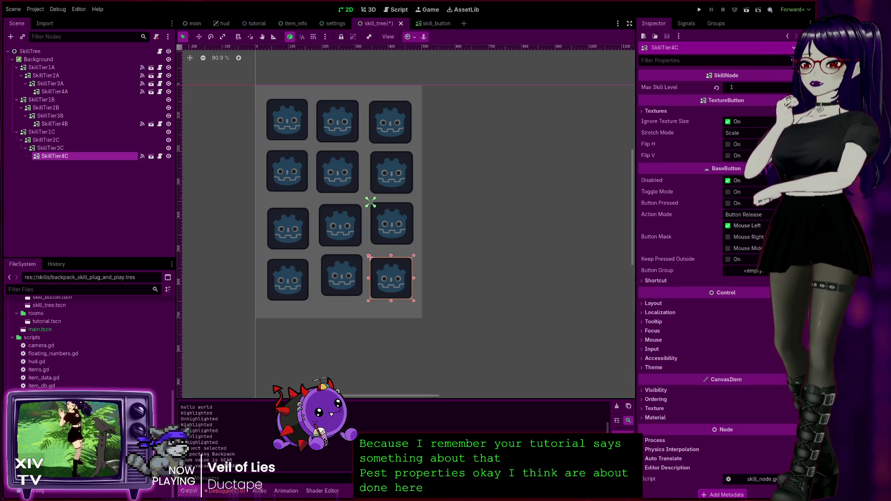
{"action": "key", "text": "ctrl+z"}
{"action": "left_click_drag", "start_coordinate": [404, 222], "coordinate": [394, 270]}
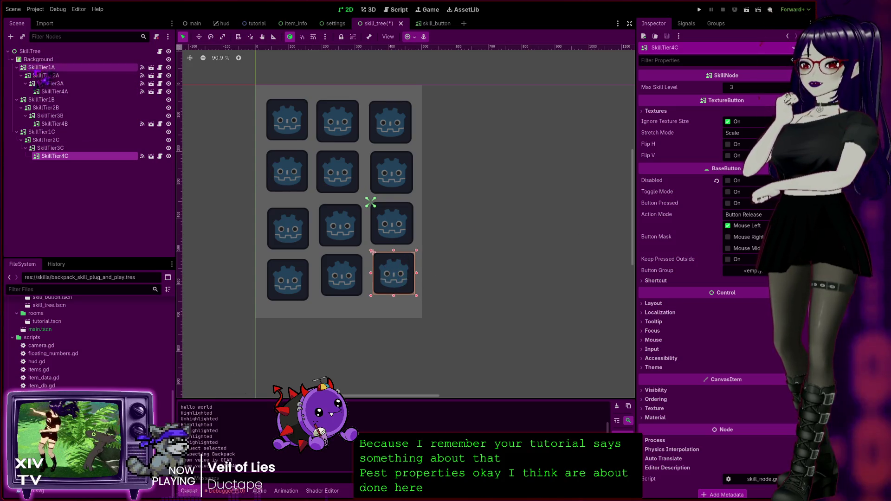
{"action": "left_click", "coordinate": [41, 67]}
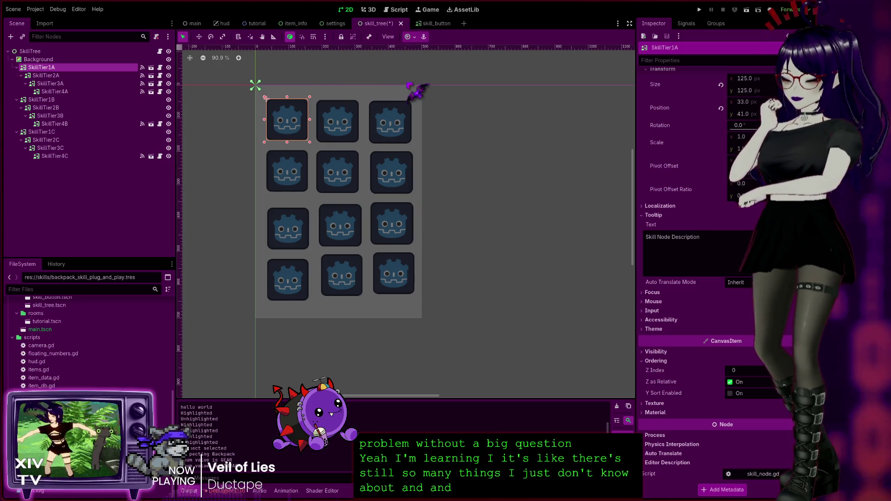
Step: Save the skill_tree scene with Ctrl+S
{"action": "key", "text": "ctrl+s"}
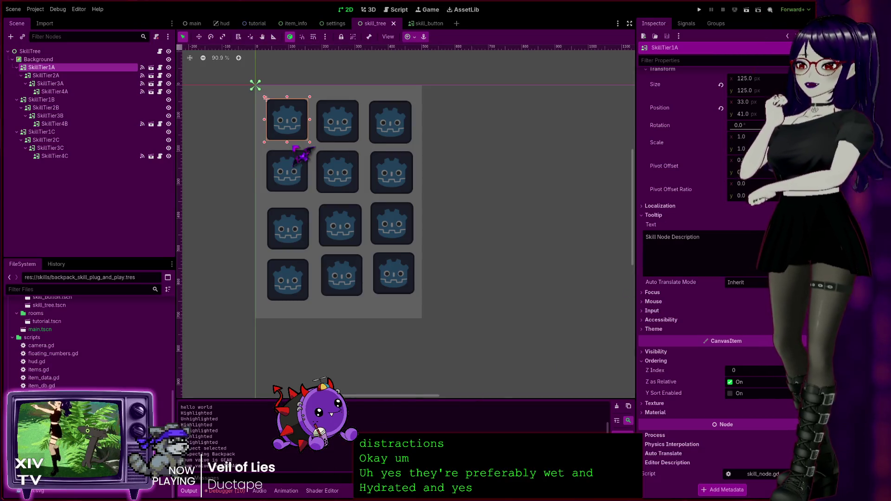
Step: Move SkillTier3A up 15 px and nudge 3B, 3C and 2C a few pixels into line
{"action": "left_click", "coordinate": [288, 225]}
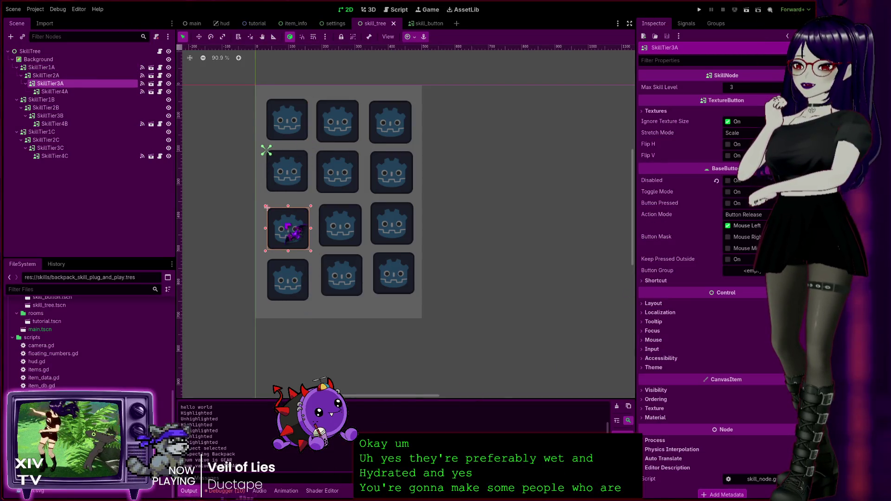
{"action": "left_click_drag", "start_coordinate": [286, 224], "coordinate": [286, 218]}
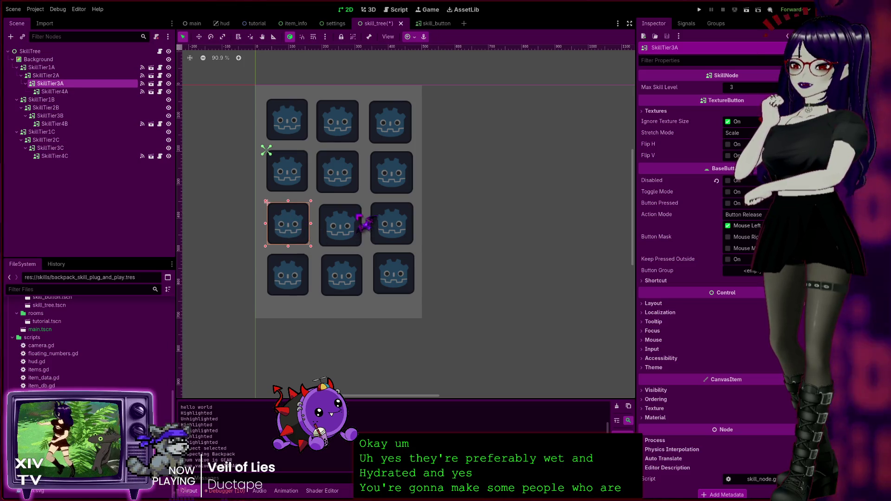
{"action": "left_click", "coordinate": [341, 227]}
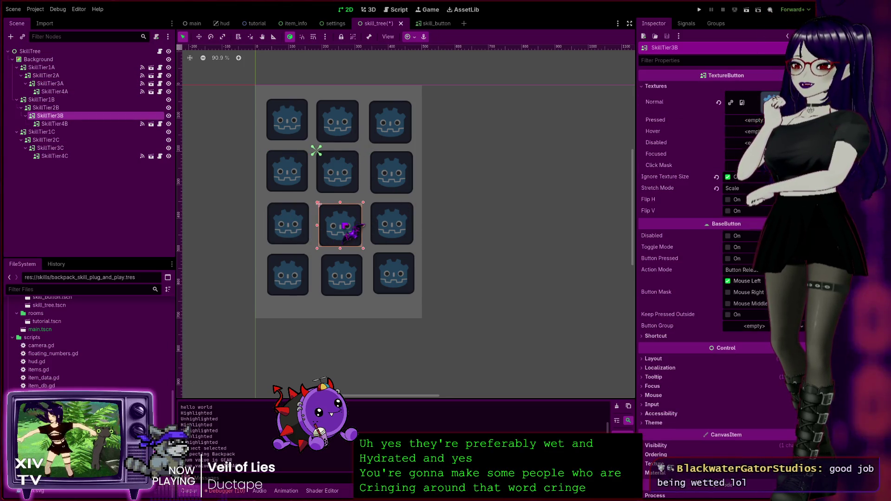
{"action": "left_click_drag", "start_coordinate": [343, 226], "coordinate": [339, 225]}
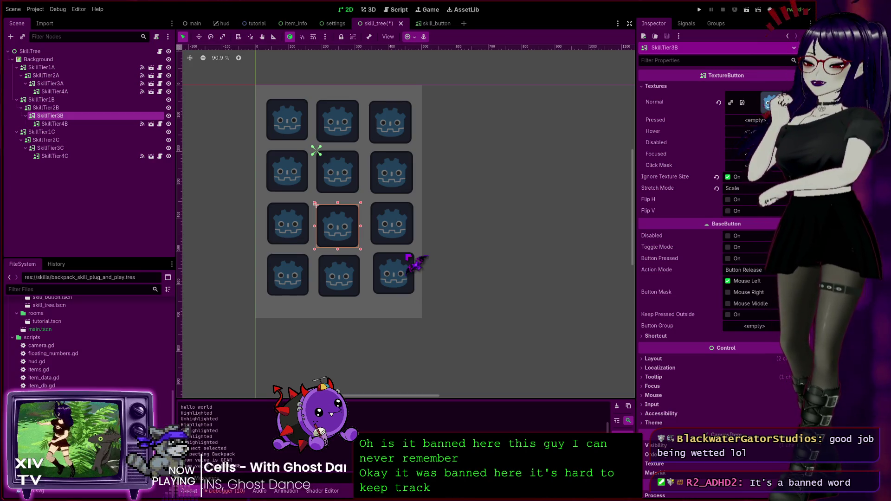
{"action": "left_click_drag", "start_coordinate": [393, 223], "coordinate": [391, 225]}
{"action": "left_click", "coordinate": [389, 182]}
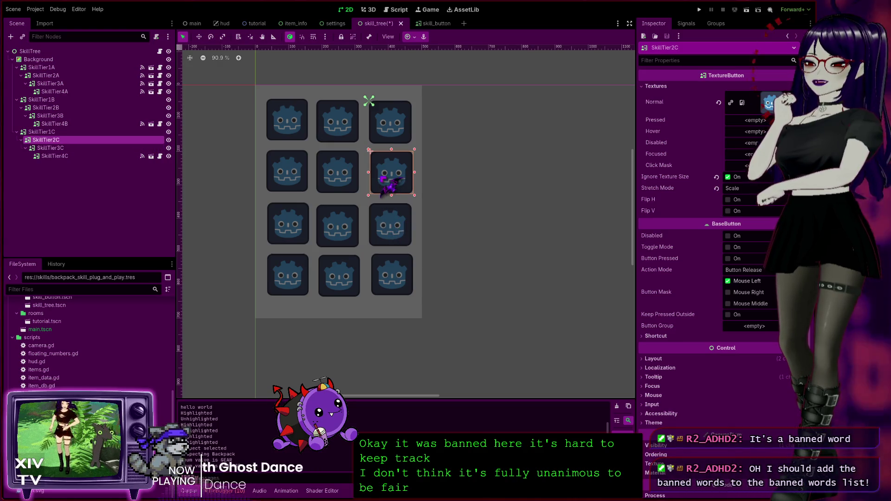
{"action": "left_click_drag", "start_coordinate": [389, 183], "coordinate": [386, 184]}
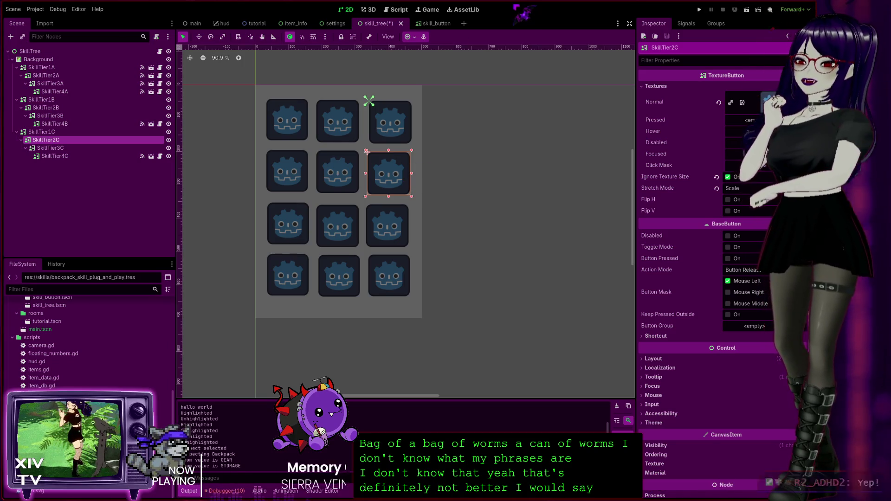
{"action": "left_click", "coordinate": [217, 250]}
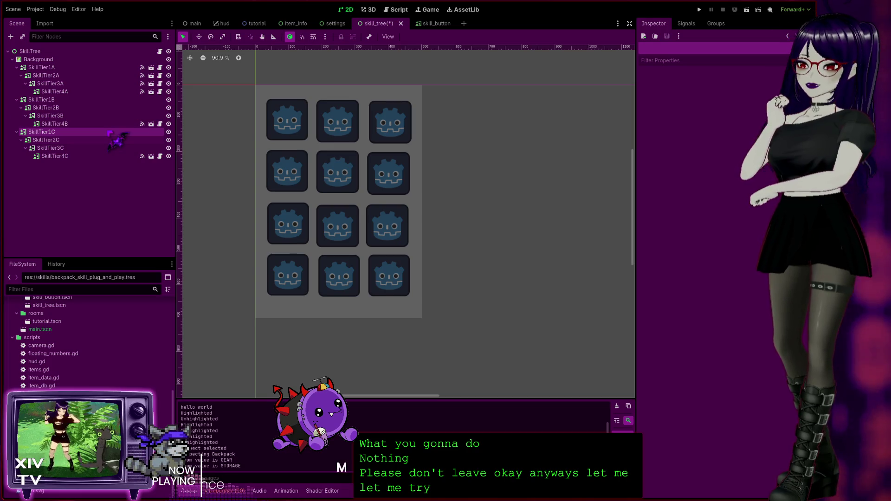
Step: Save and run the project, then inspect the Trash Can to open its skill tree
{"action": "left_click", "coordinate": [699, 9]}
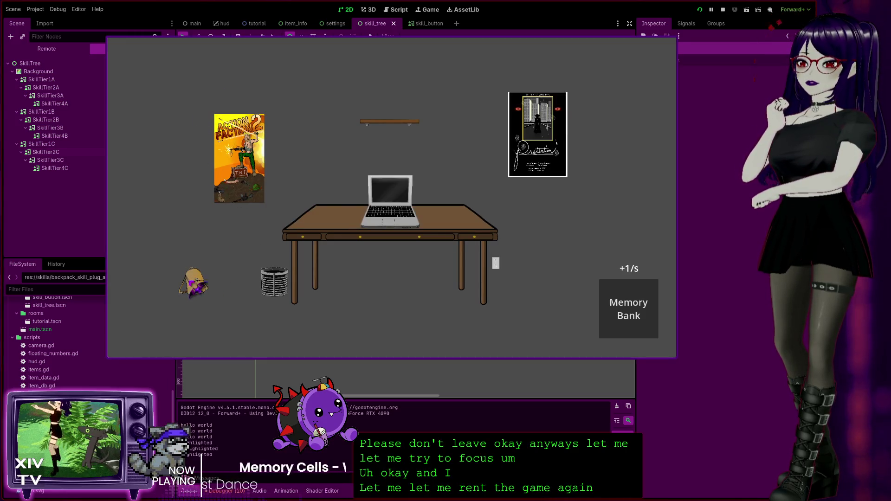
{"action": "left_click", "coordinate": [276, 282]}
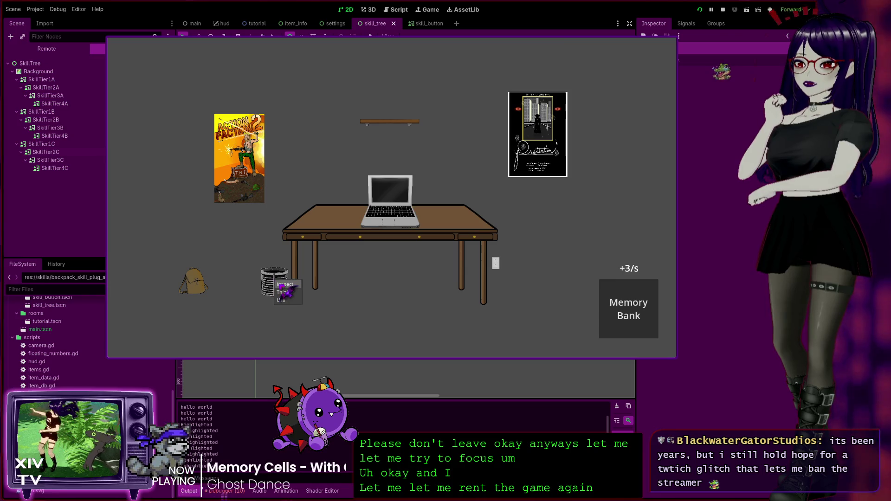
{"action": "left_click", "coordinate": [284, 284]}
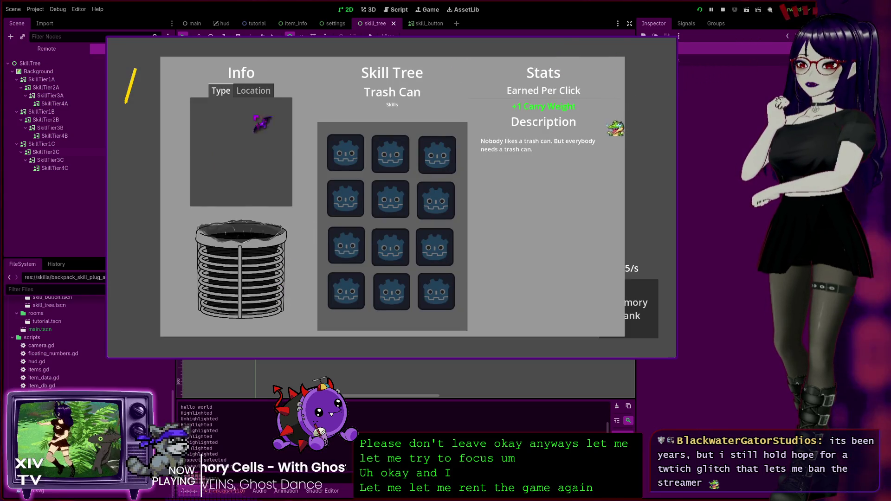
Step: Level up the first-column skills in order, maxing the first, then stop the game
{"action": "left_click", "coordinate": [360, 157]}
{"action": "left_click", "coordinate": [348, 199]}
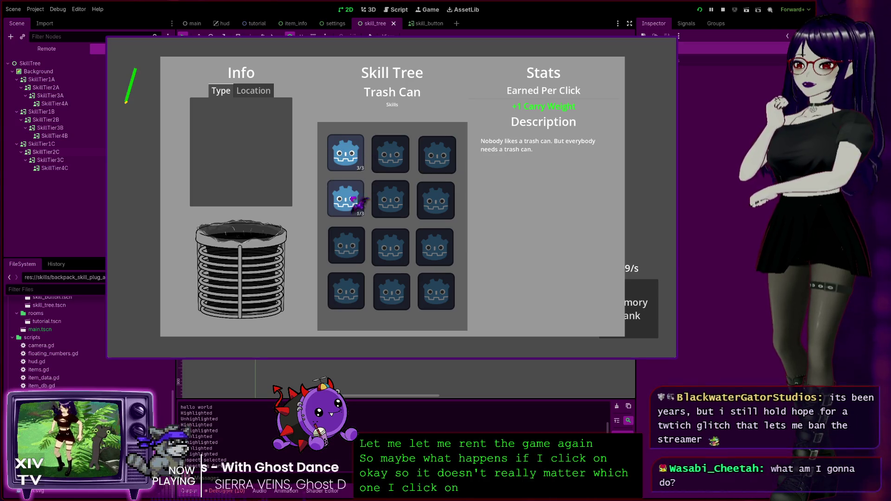
{"action": "left_click", "coordinate": [377, 231]}
{"action": "left_click", "coordinate": [402, 290]}
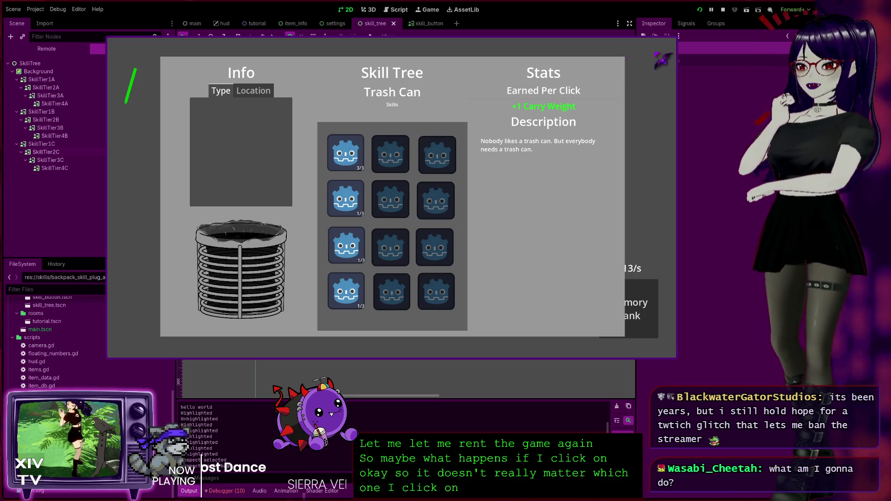
{"action": "left_click", "coordinate": [672, 43]}
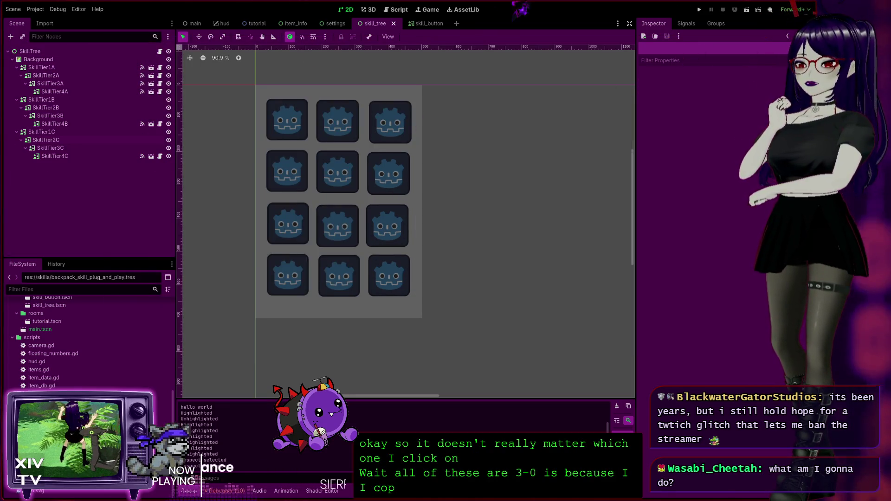
Step: Check SkillTier1A's Max Skill Level, then set SkillTier2A's Max Skill Level to 1
{"action": "left_click", "coordinate": [108, 68]}
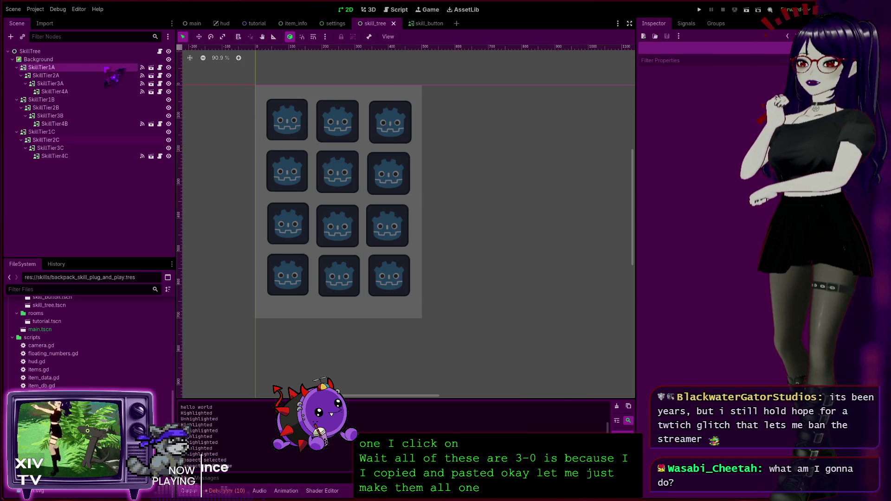
{"action": "left_click", "coordinate": [108, 68]}
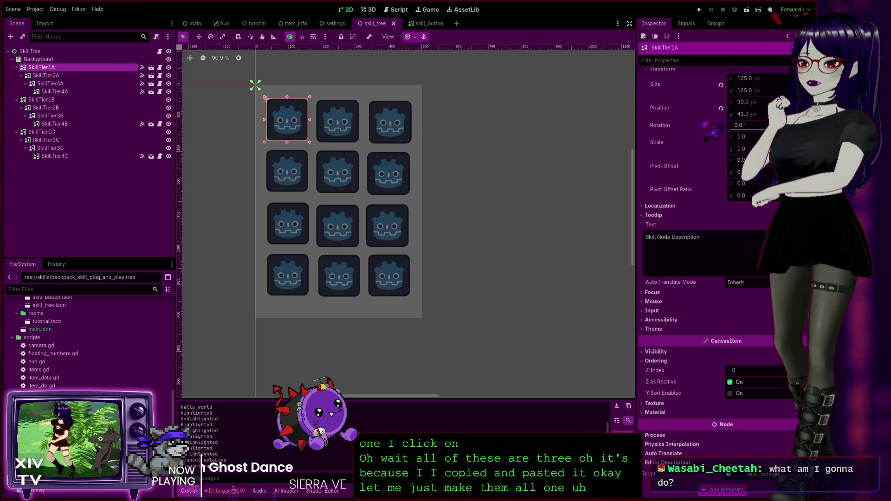
{"action": "scroll", "coordinate": [732, 100], "scroll_direction": "up", "scroll_amount": 10}
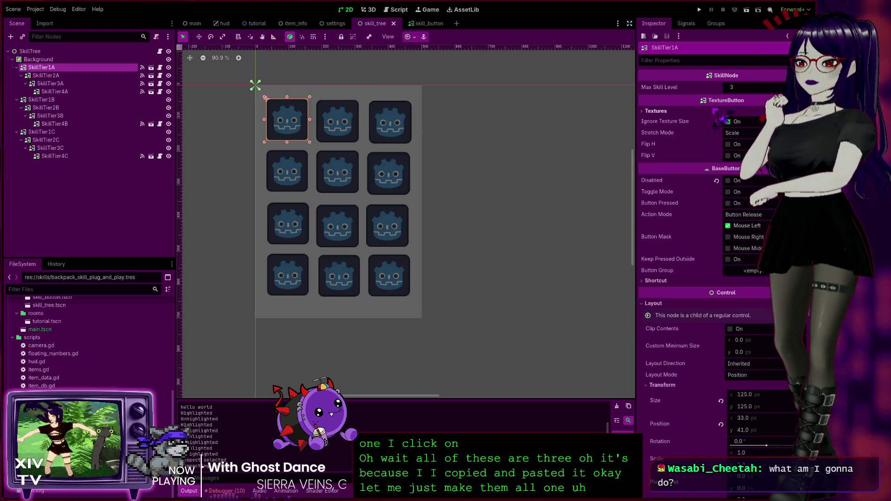
{"action": "left_click", "coordinate": [737, 88]}
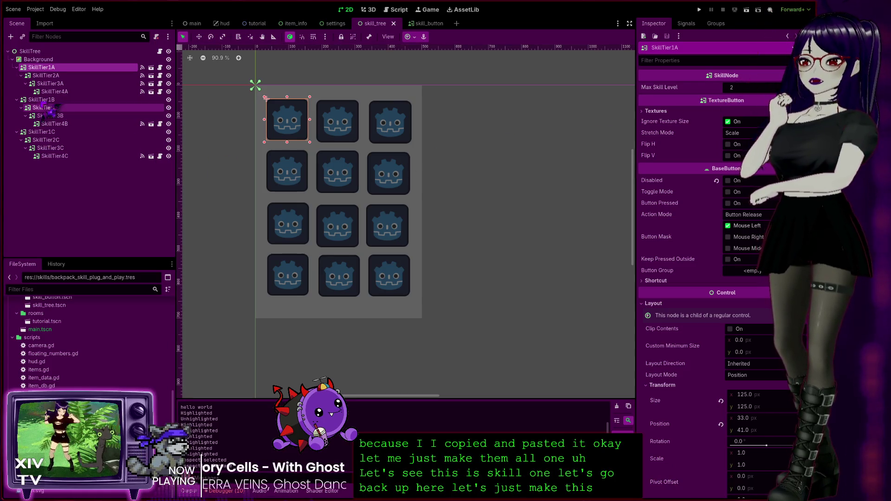
{"action": "left_click", "coordinate": [279, 167]}
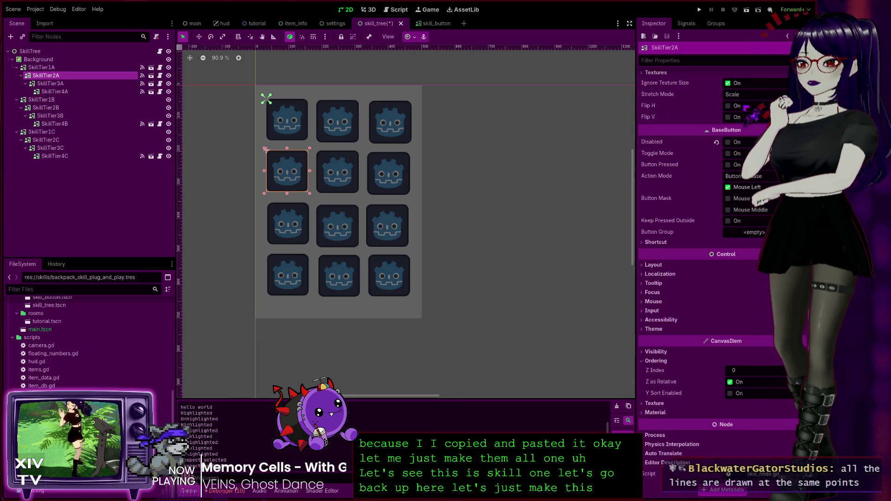
{"action": "scroll", "coordinate": [706, 105], "scroll_direction": "up", "scroll_amount": 2}
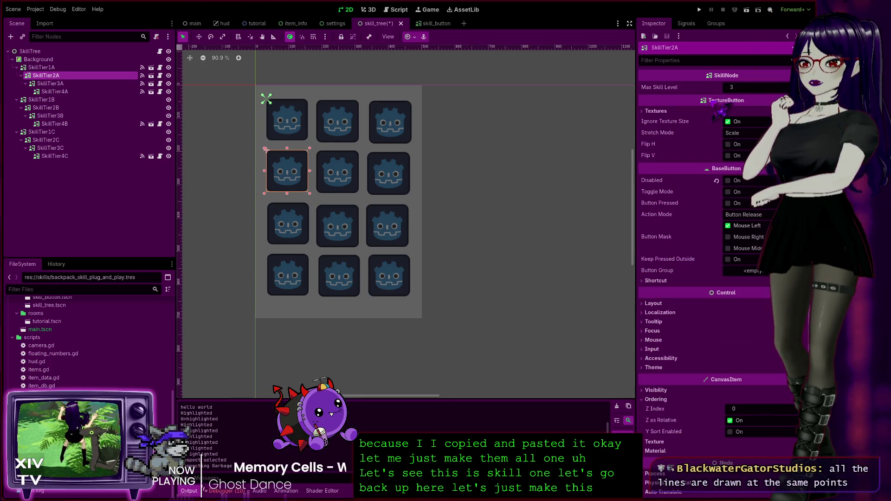
{"action": "left_click", "coordinate": [746, 88]}
{"action": "type", "text": "1"}
{"action": "key", "text": "Return"}
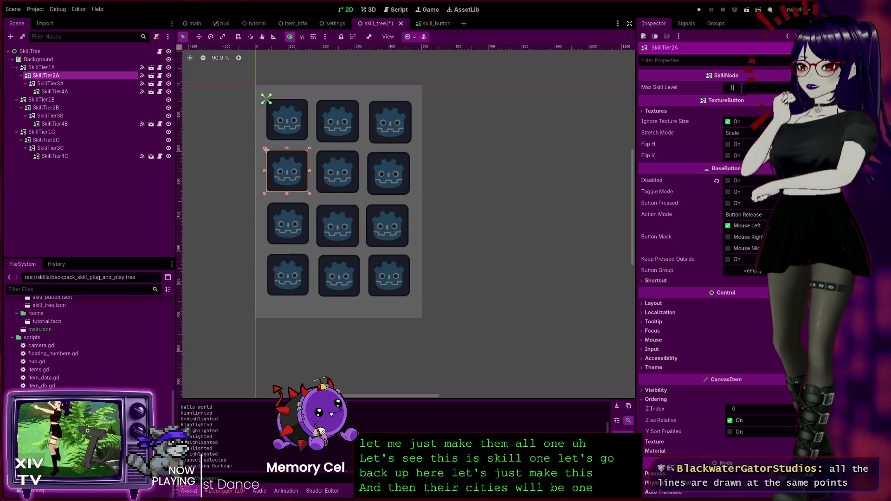
Step: Give SkillTier3A and SkillTier4A Max Skill Level 1, then run the game
{"action": "left_click", "coordinate": [50, 83]}
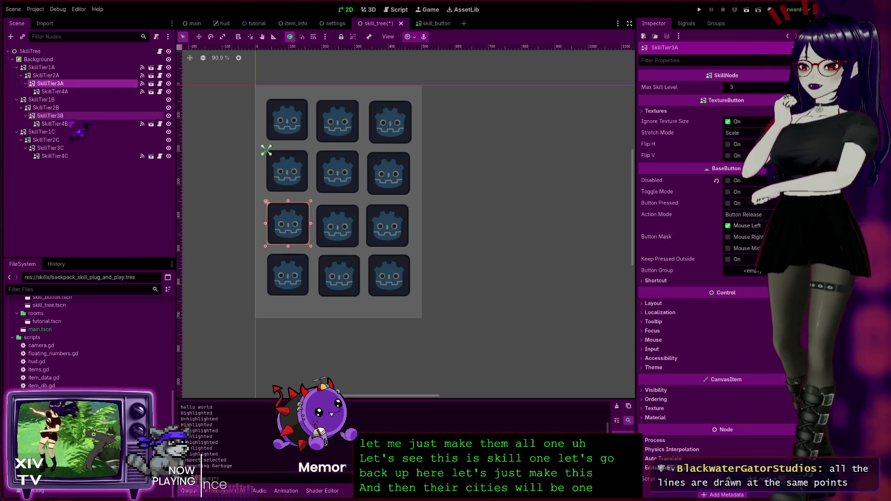
{"action": "left_click", "coordinate": [76, 157], "text": "shift"}
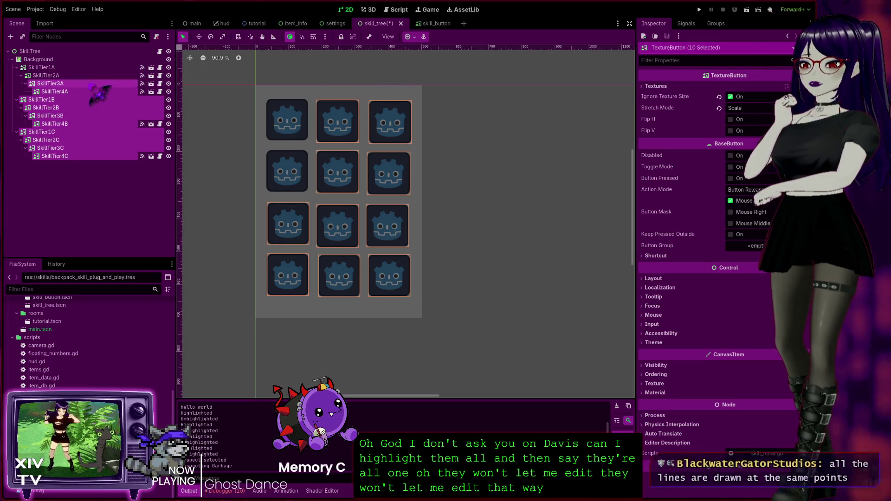
{"action": "left_click", "coordinate": [266, 150]}
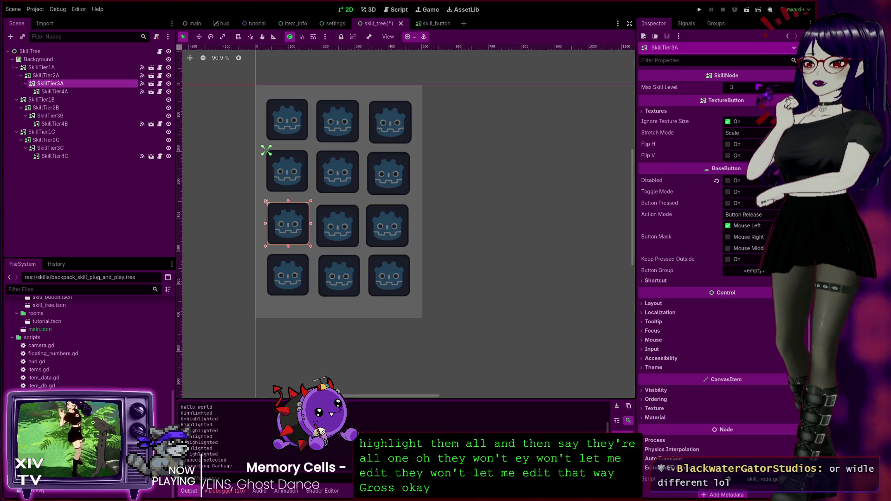
{"action": "left_click", "coordinate": [83, 92]}
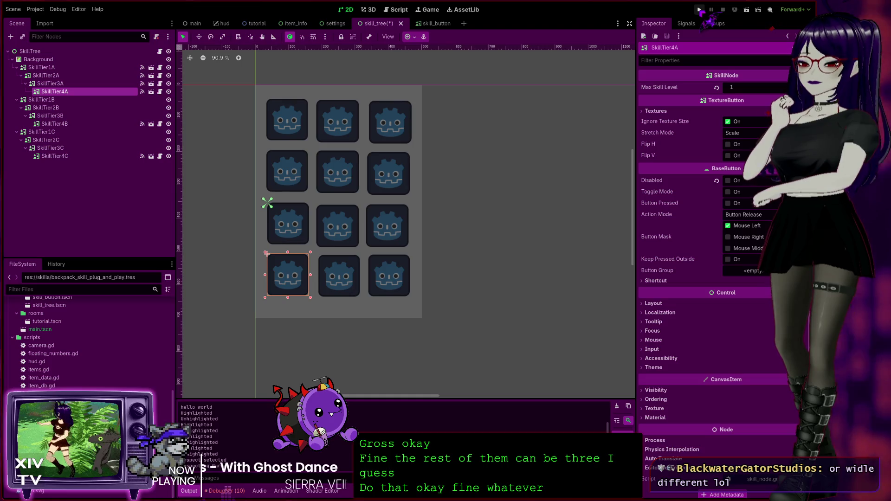
{"action": "left_click", "coordinate": [700, 9]}
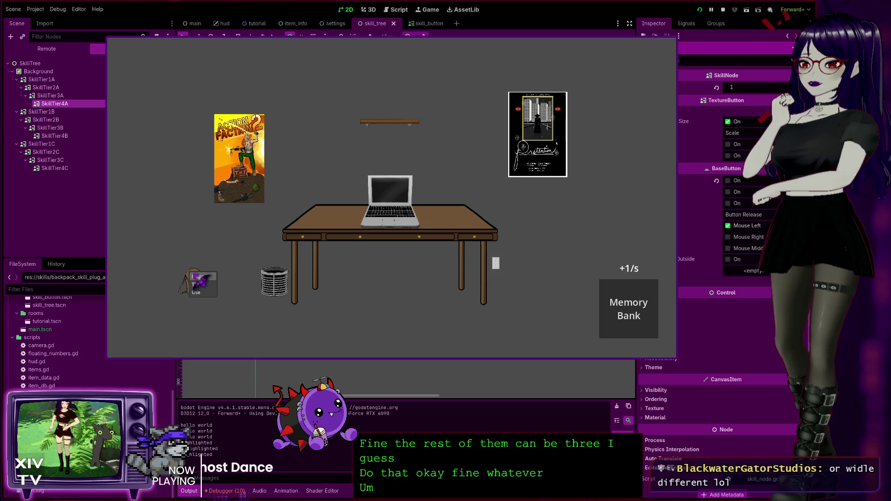
Step: In the Backpack skill tree, max the top-left skill, unlock the left column, then stop
{"action": "left_click", "coordinate": [202, 280]}
{"action": "left_click", "coordinate": [349, 156]}
{"action": "left_click", "coordinate": [351, 158]}
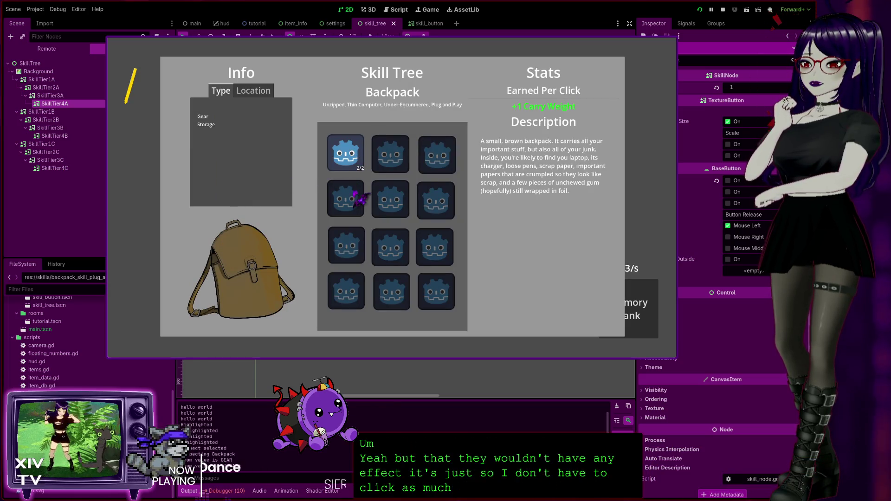
{"action": "left_click", "coordinate": [346, 245]}
{"action": "left_click", "coordinate": [347, 291]}
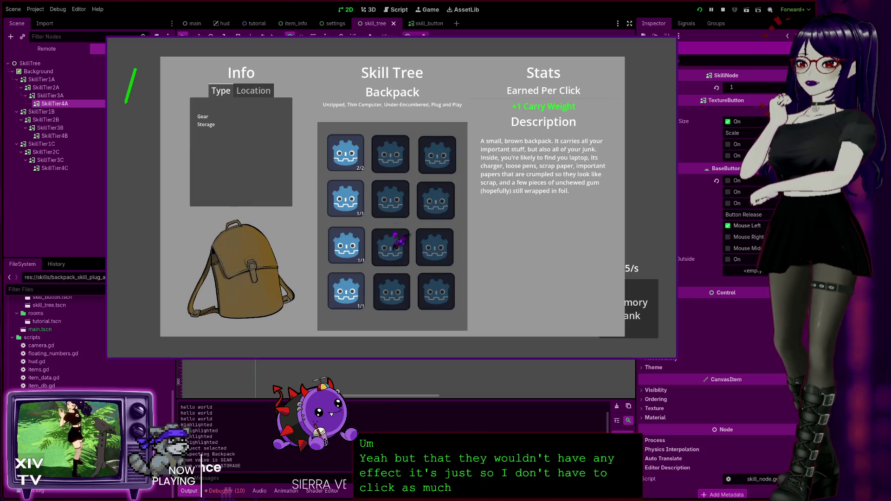
{"action": "left_click", "coordinate": [673, 44]}
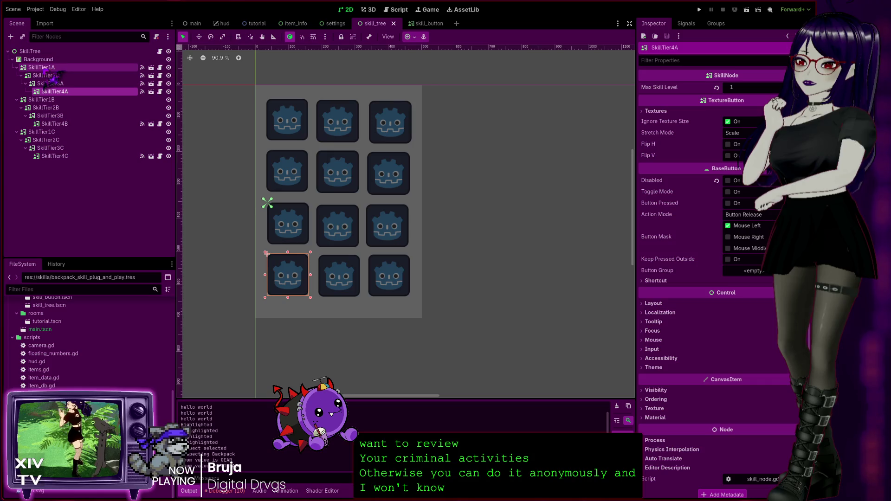
{"action": "left_click", "coordinate": [42, 67]}
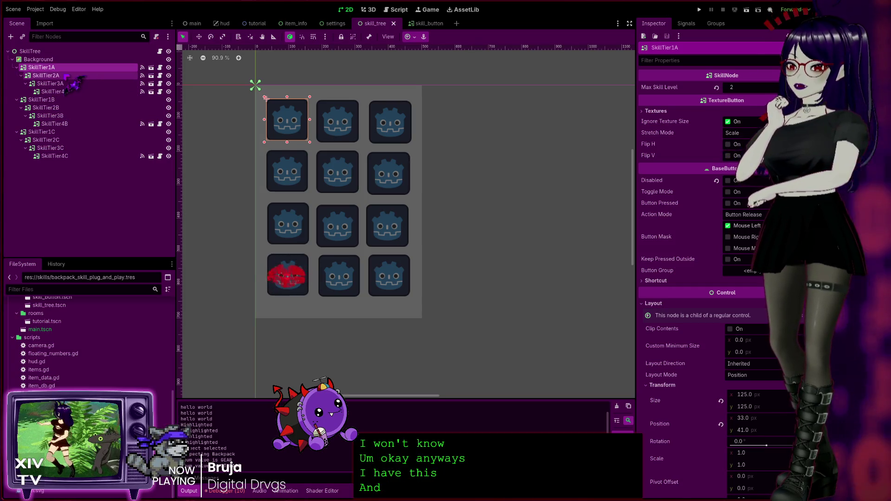
{"action": "left_click", "coordinate": [289, 290]}
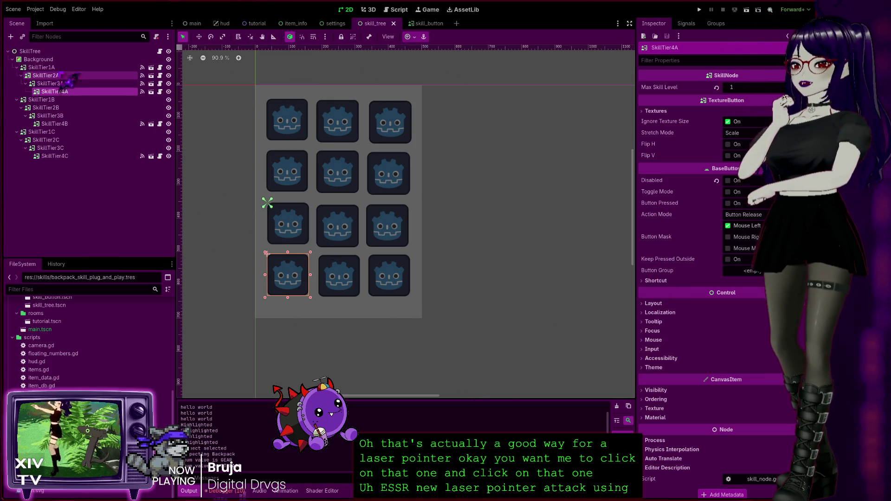
{"action": "left_click", "coordinate": [55, 68]}
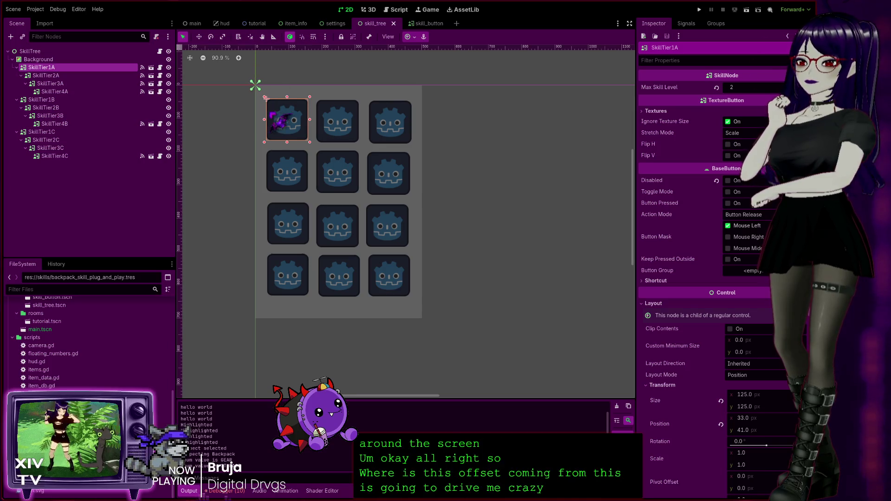
{"action": "left_click", "coordinate": [39, 59]}
{"action": "left_click", "coordinate": [30, 51]}
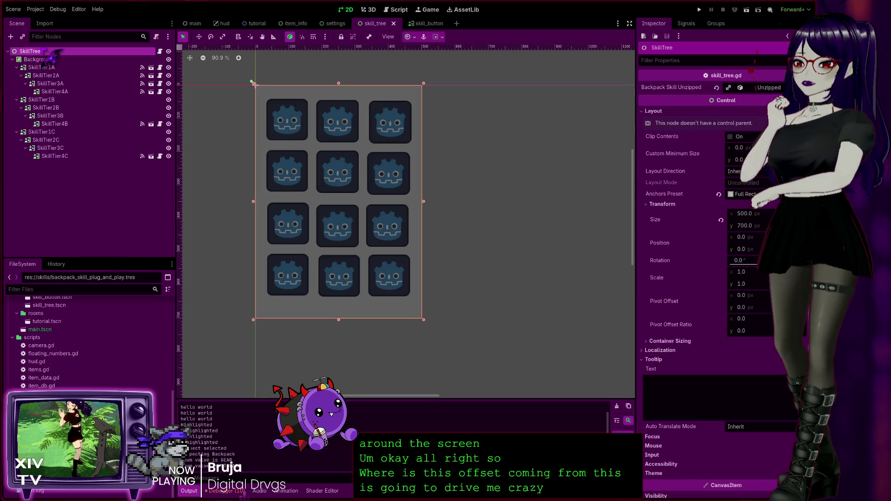
Step: Revert the Background node's Size to default, then undo that change
{"action": "left_click", "coordinate": [42, 59]}
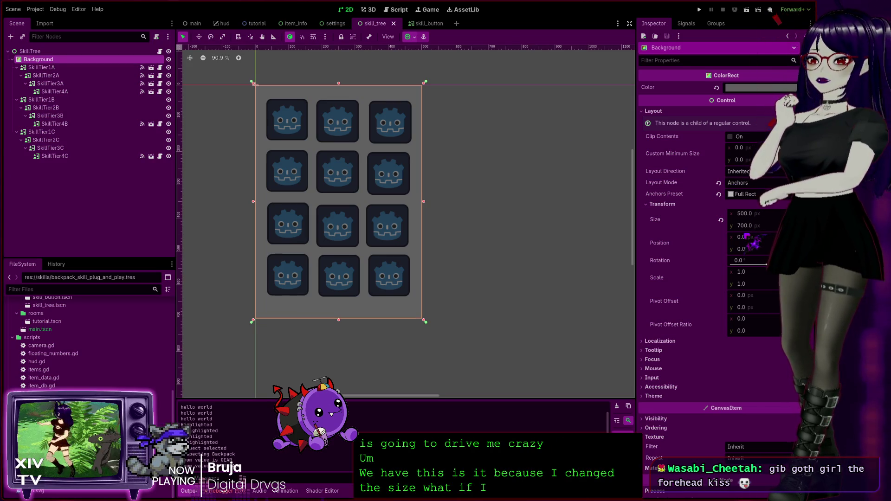
{"action": "left_click", "coordinate": [721, 220]}
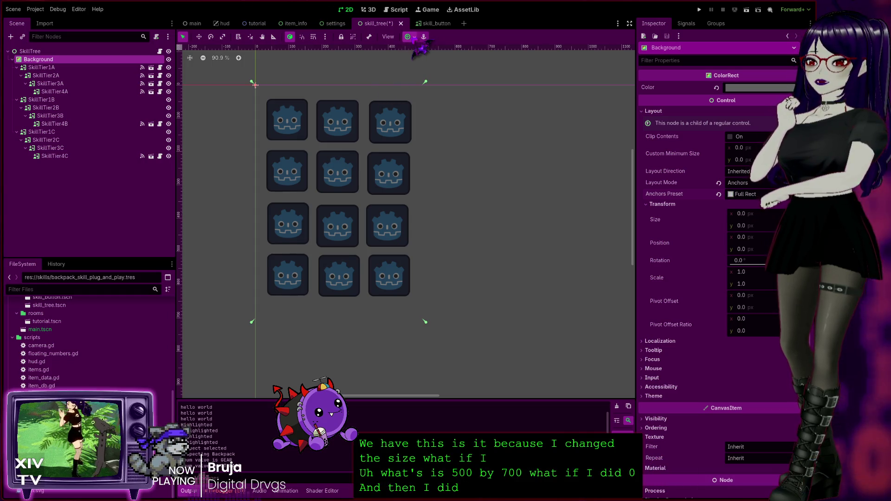
{"action": "key", "text": "ctrl+z"}
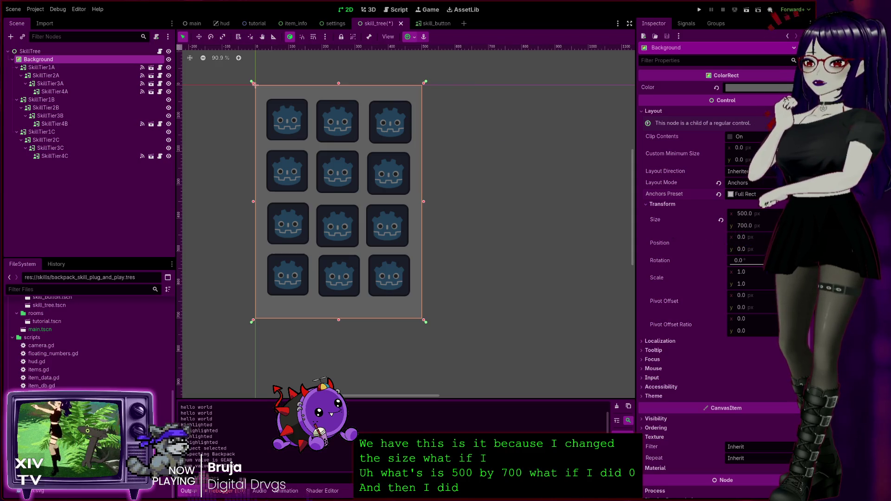
Step: Reset the SkillTree root's Size to 1920 × 1080 and run the game
{"action": "left_click", "coordinate": [46, 51]}
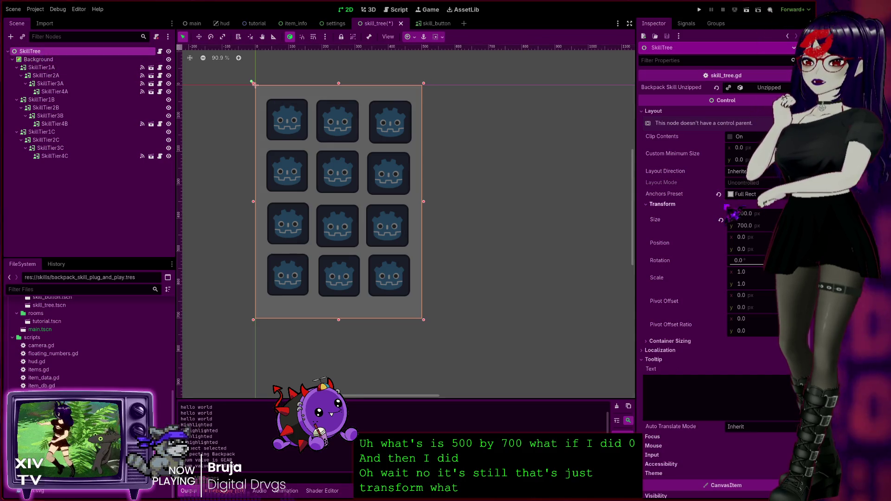
{"action": "left_click", "coordinate": [721, 220]}
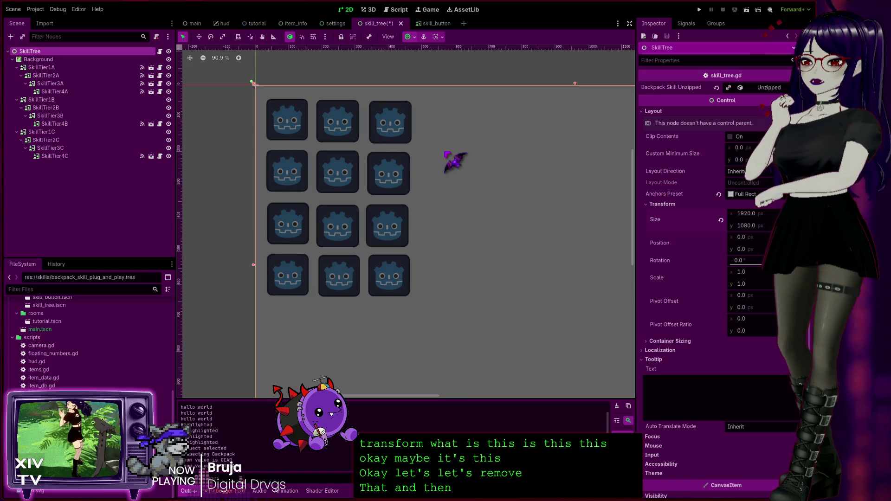
{"action": "left_click", "coordinate": [700, 10]}
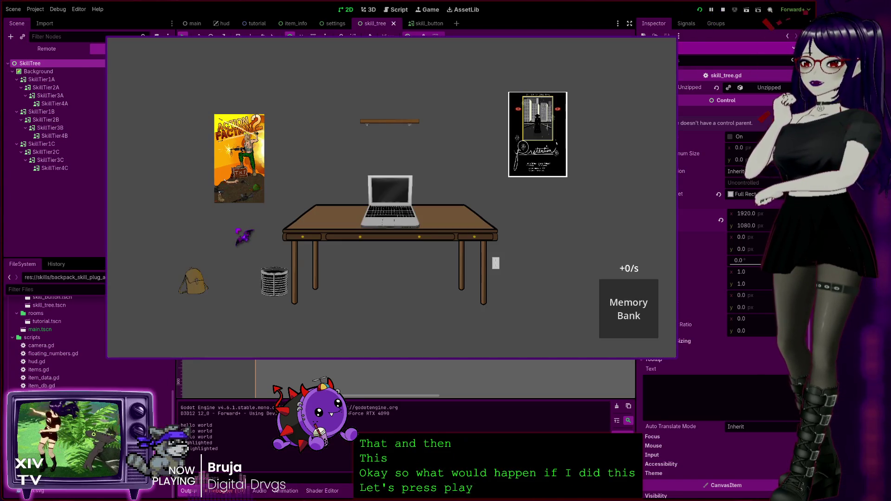
Step: Inspect the backpack to view its Skill Tree panel, then close the game
{"action": "left_click", "coordinate": [210, 283]}
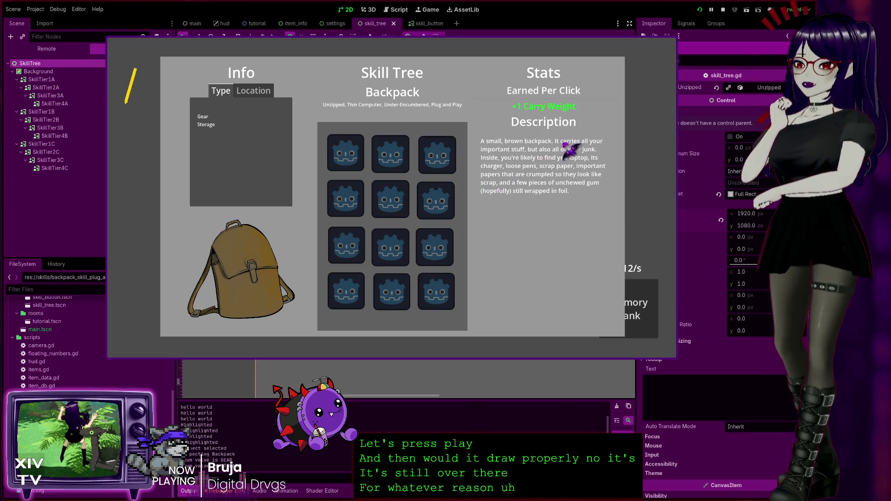
{"action": "left_click", "coordinate": [671, 43]}
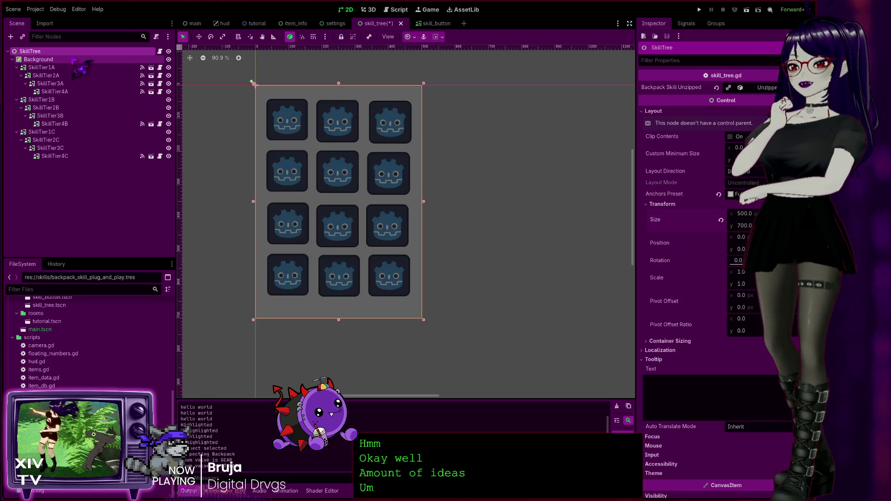
Step: Switch to the skill_button scene and open SkillButton's skill_node.gd script
{"action": "left_click", "coordinate": [54, 60]}
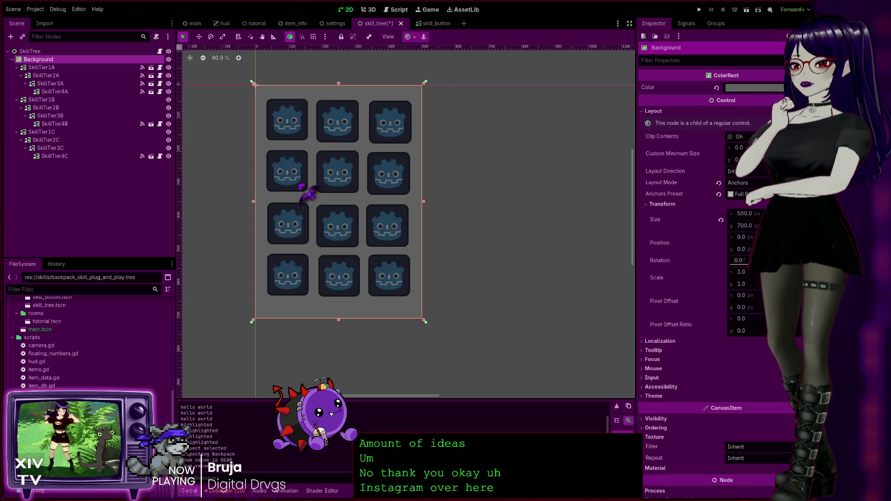
{"action": "left_click", "coordinate": [430, 22]}
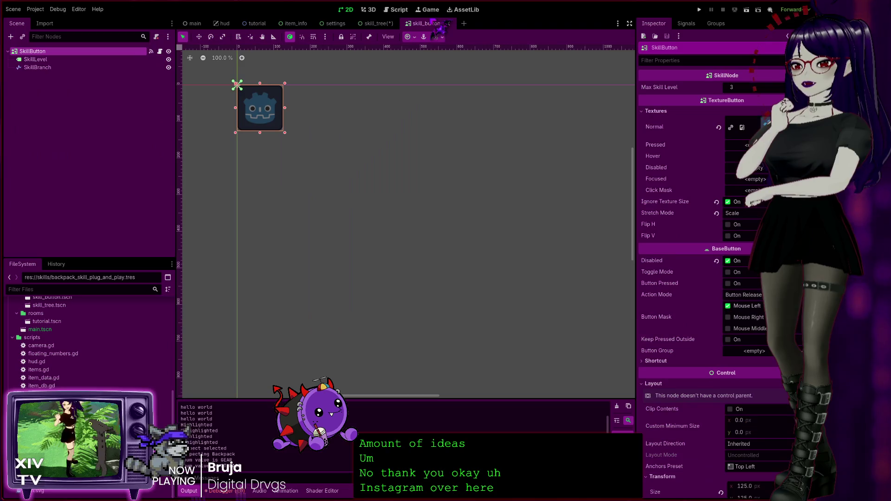
{"action": "left_click", "coordinate": [160, 51]}
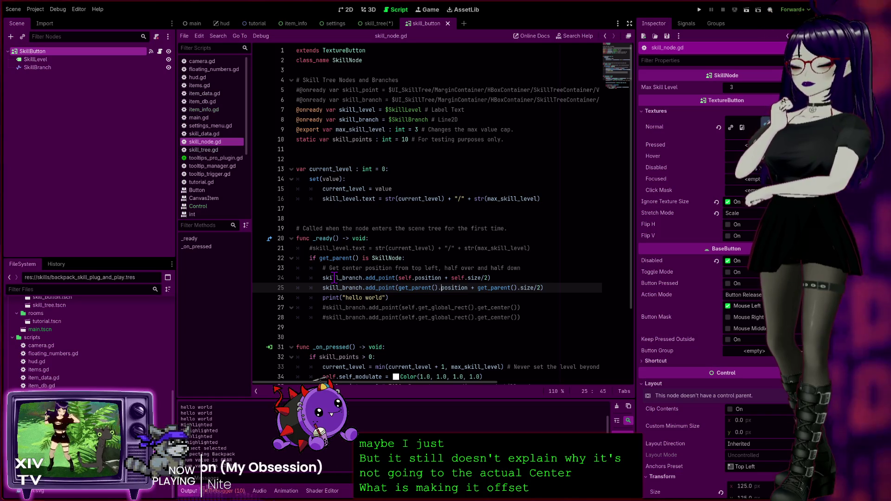
{"action": "left_click", "coordinate": [46, 67]}
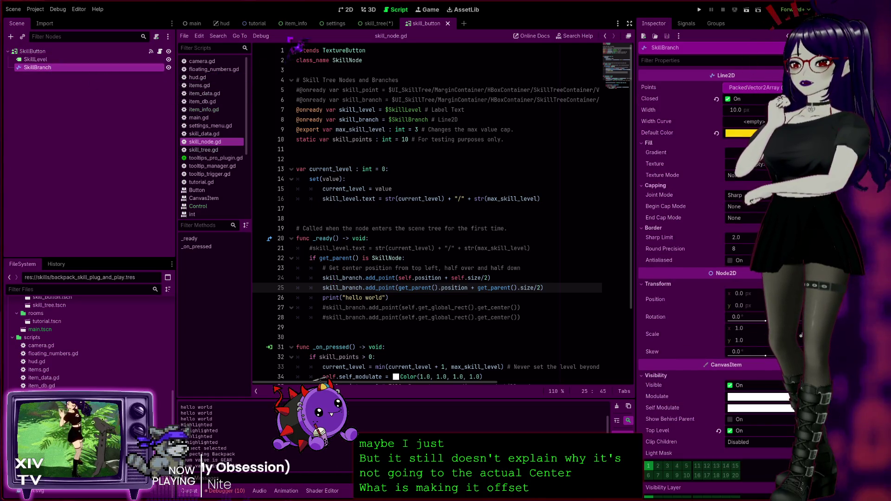
{"action": "left_click", "coordinate": [377, 24]}
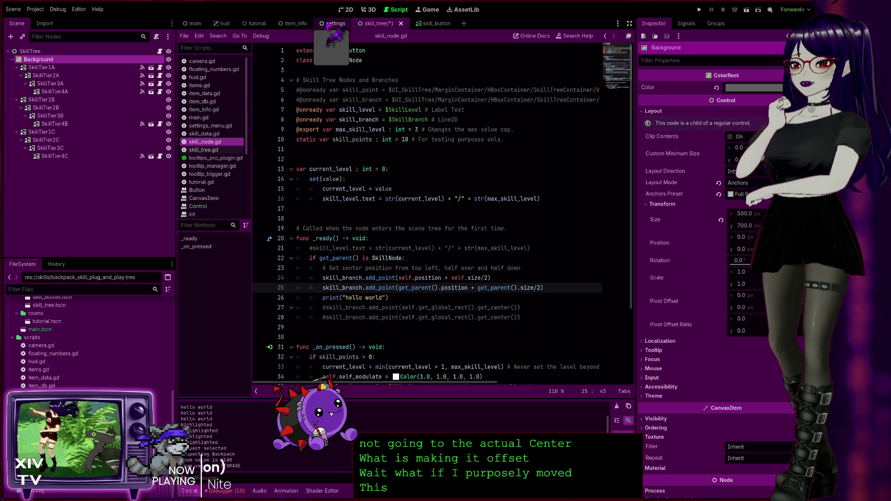
{"action": "left_click", "coordinate": [333, 24]}
{"action": "left_click", "coordinate": [380, 24]}
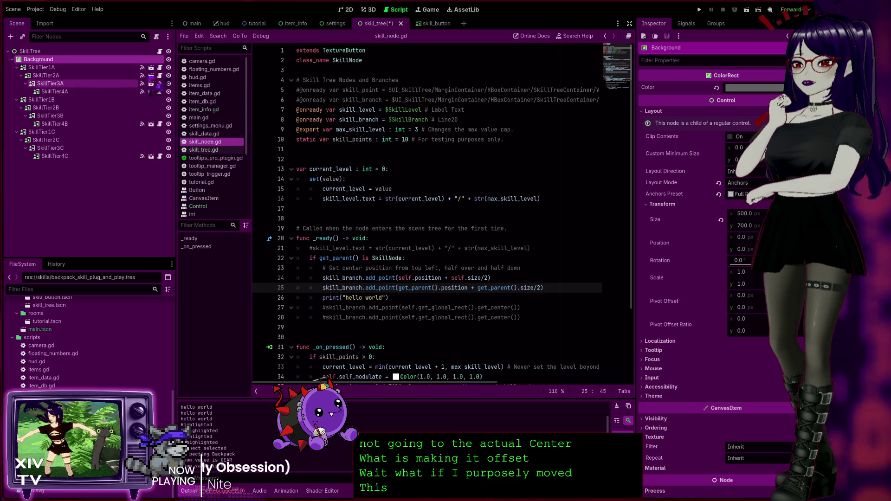
{"action": "left_click", "coordinate": [425, 24]}
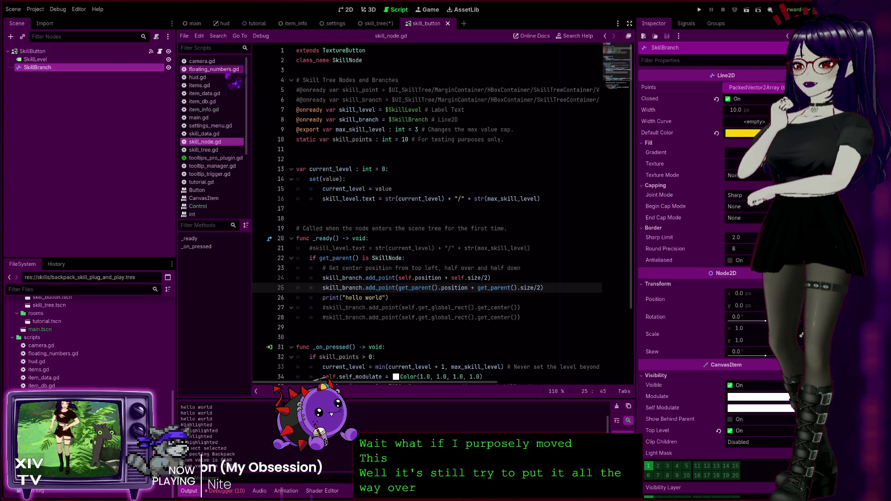
{"action": "left_click", "coordinate": [344, 9]}
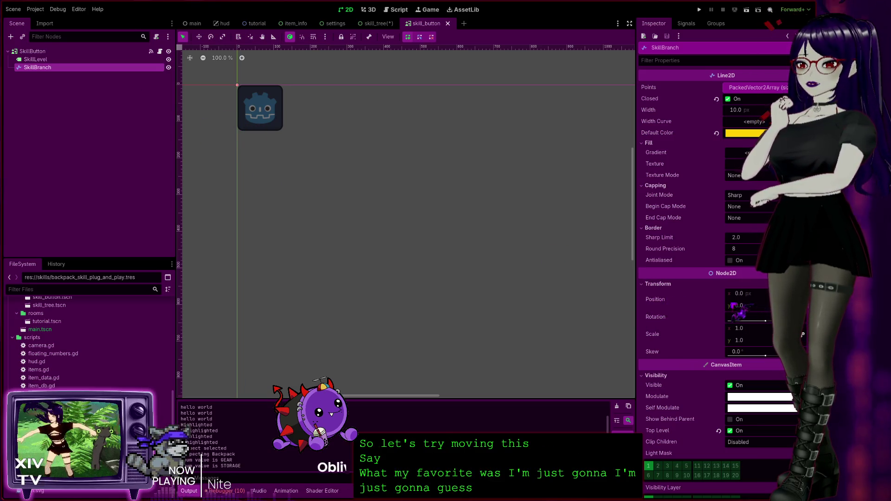
{"action": "left_click", "coordinate": [741, 294]}
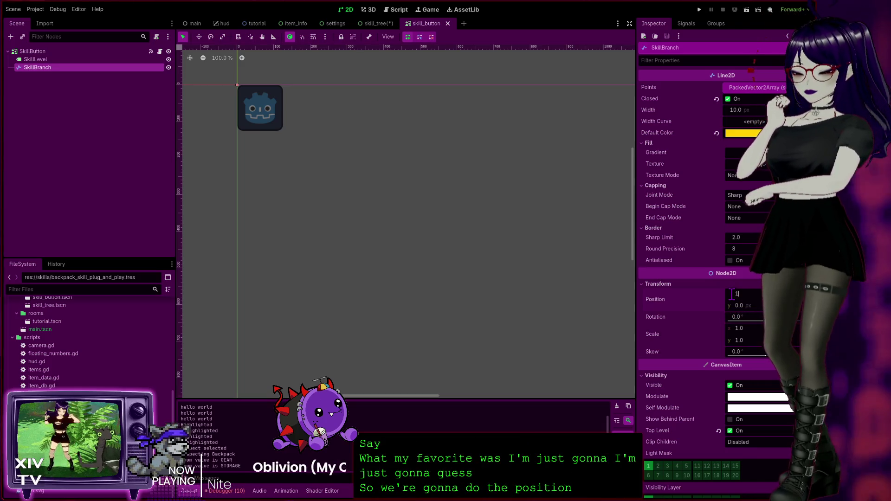
Step: Set SkillBranch Position to 100, 100, run with F5, inspect the backpack's skill tree, then close
{"action": "type", "text": "100"}
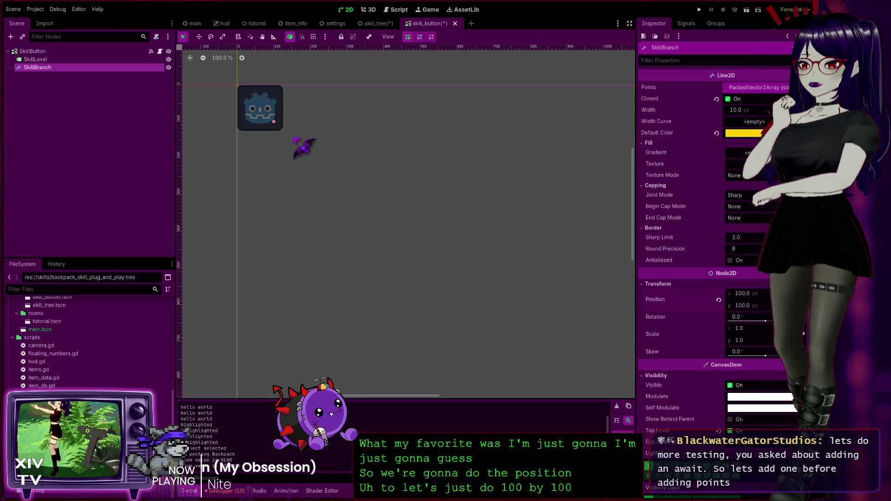
{"action": "key", "text": "F5"}
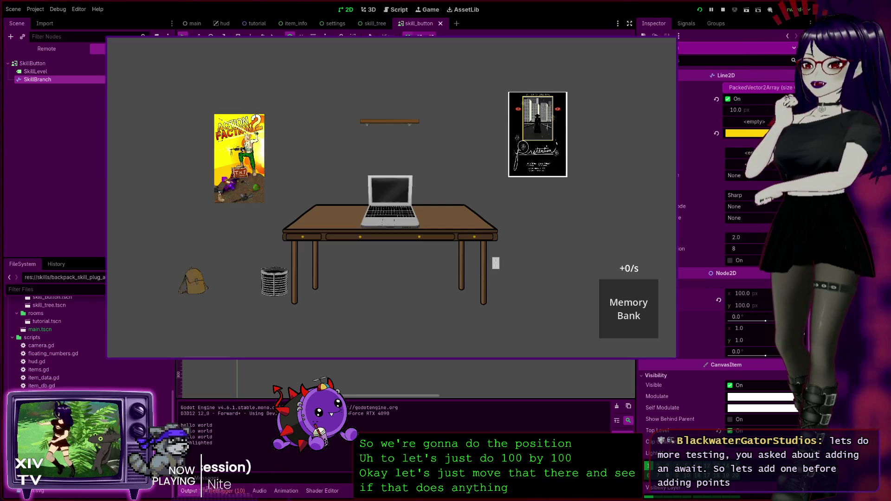
{"action": "left_click", "coordinate": [200, 278]}
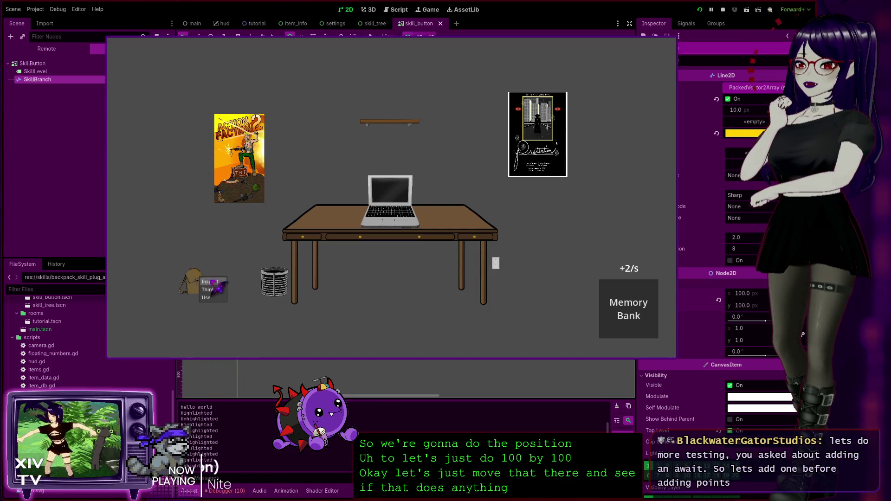
{"action": "left_click", "coordinate": [217, 283]}
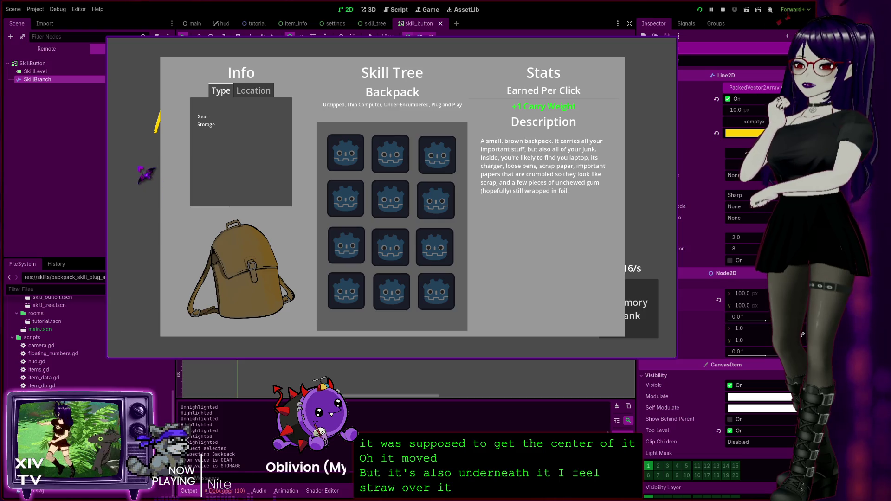
{"action": "left_click", "coordinate": [672, 43]}
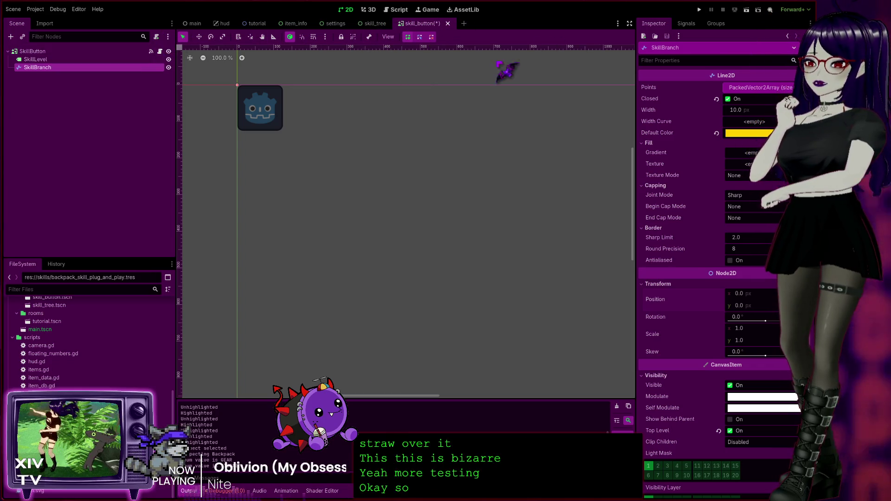
Step: Add 'await get_tree().create_timer(5).timeout' as _ready's first line, then run the game
{"action": "left_click", "coordinate": [159, 51]}
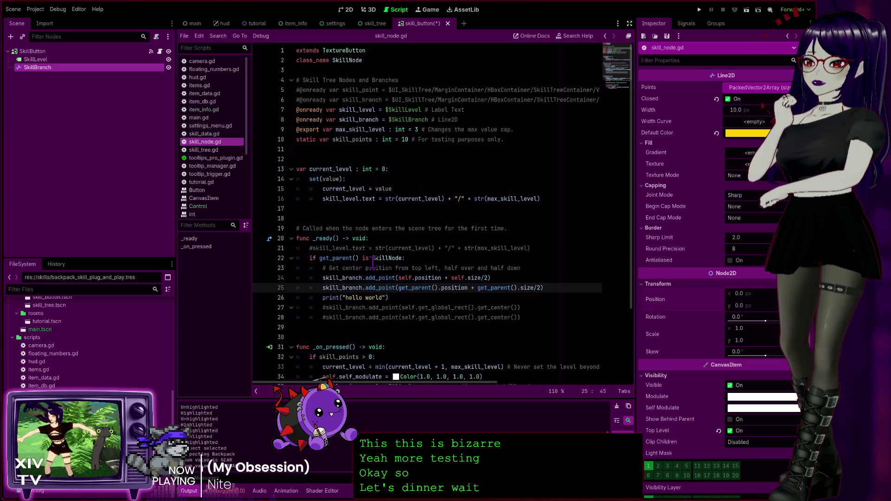
{"action": "left_click", "coordinate": [406, 258]}
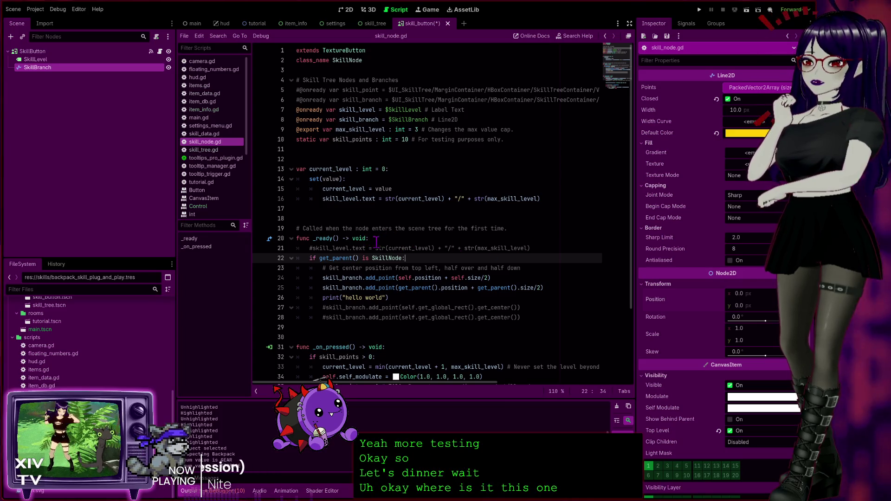
{"action": "left_click", "coordinate": [502, 237]}
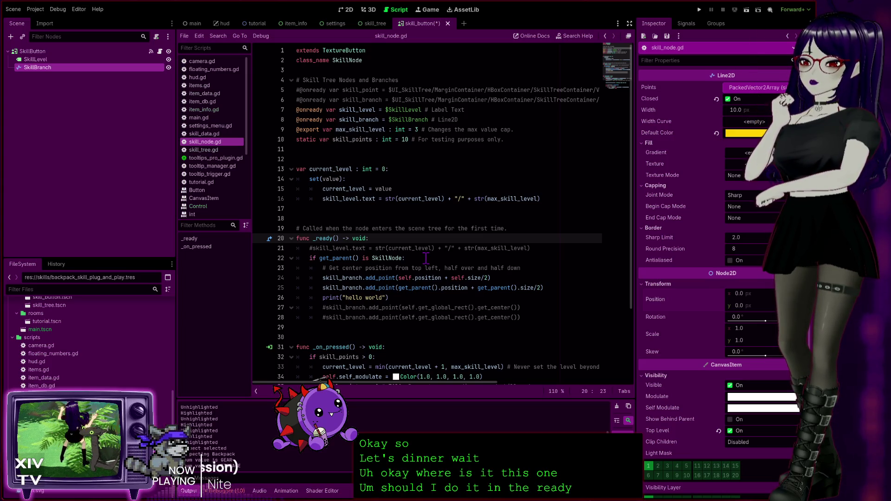
{"action": "key", "text": "Return"}
{"action": "type", "text": "await"}
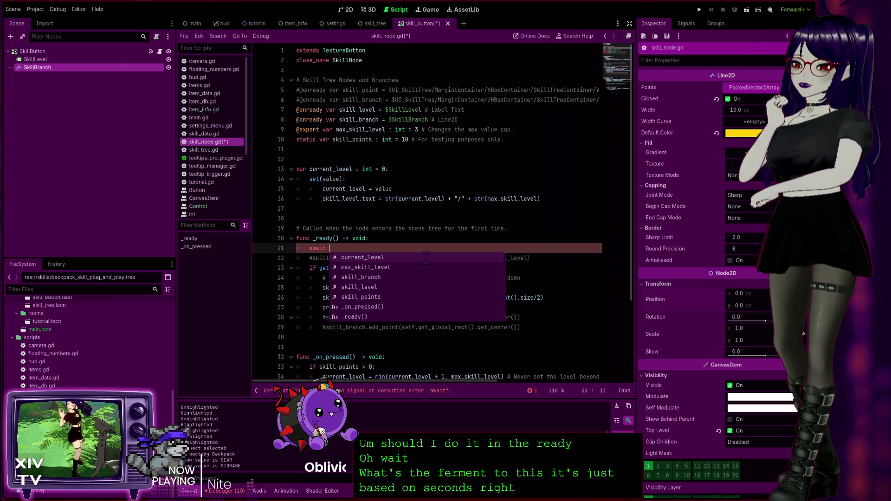
{"action": "type", "text": "5"}
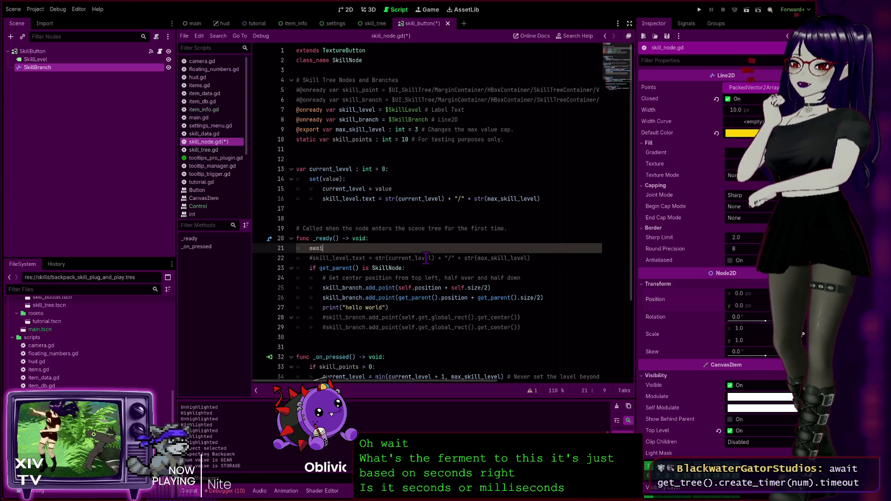
{"action": "type", "text": "t get"}
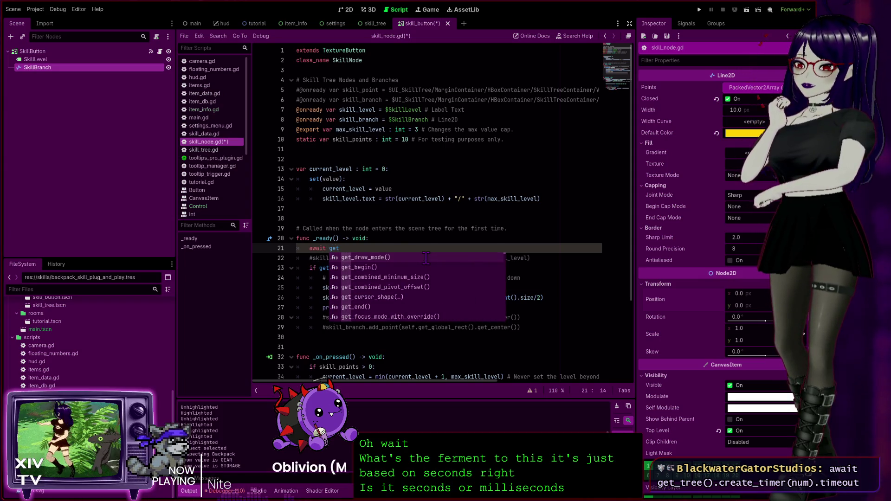
{"action": "type", "text": "_tree"}
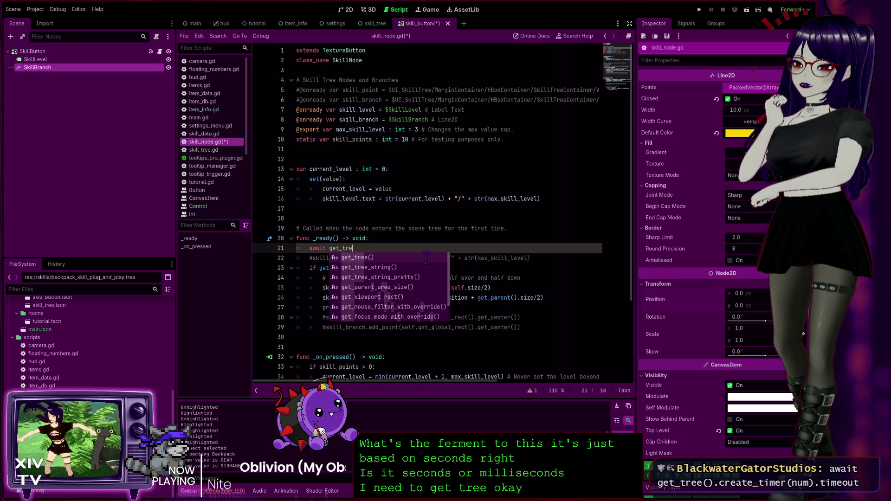
{"action": "key", "text": "Return"}
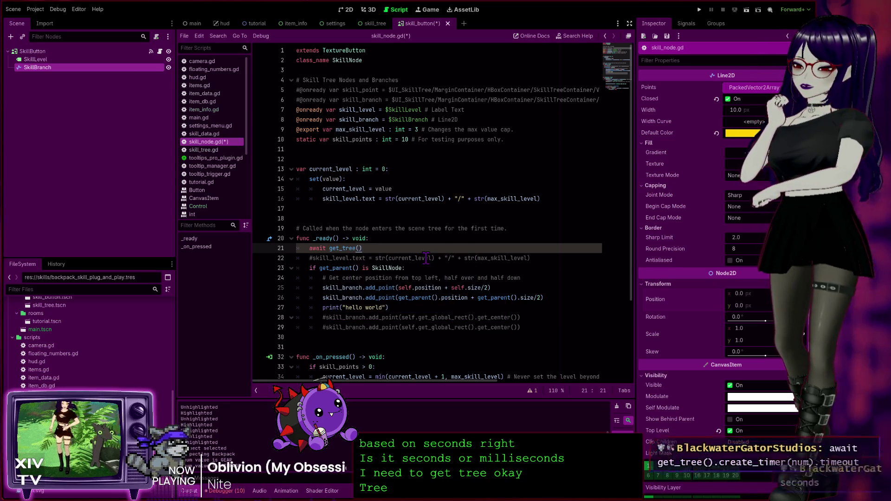
{"action": "type", "text": ".creat"}
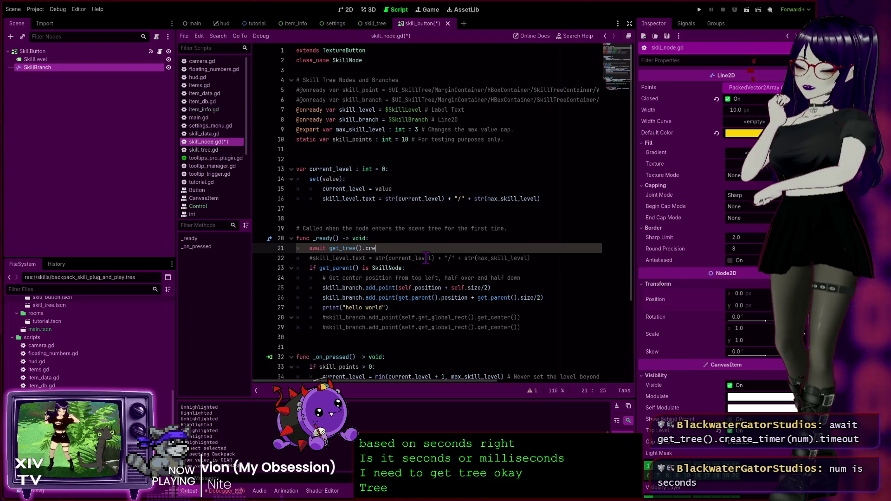
{"action": "key", "text": "Return"}
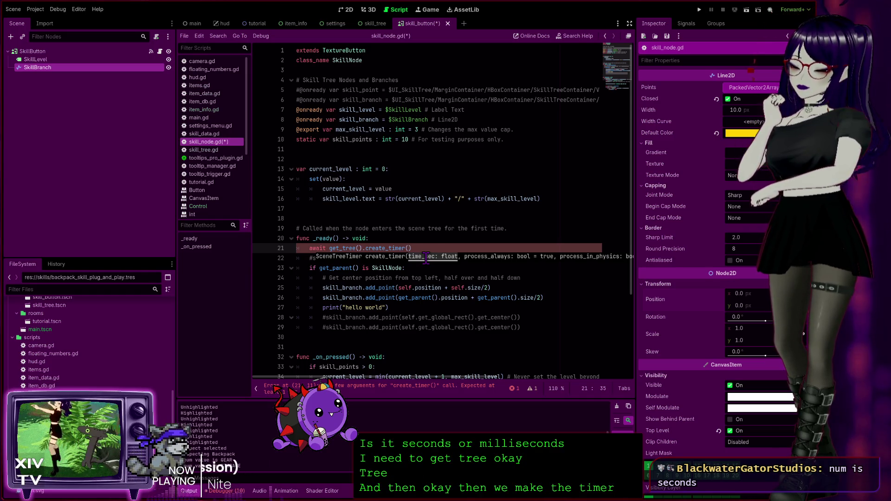
{"action": "type", "text": ")"}
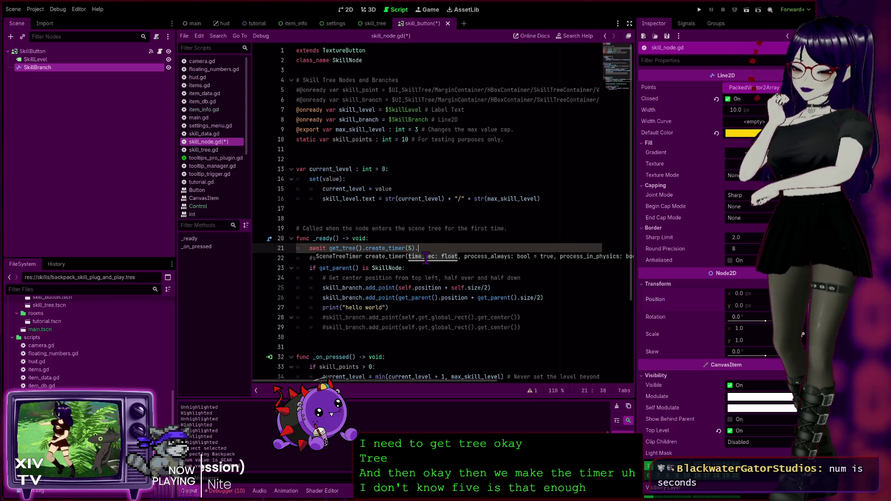
{"action": "type", "text": ".timeout"}
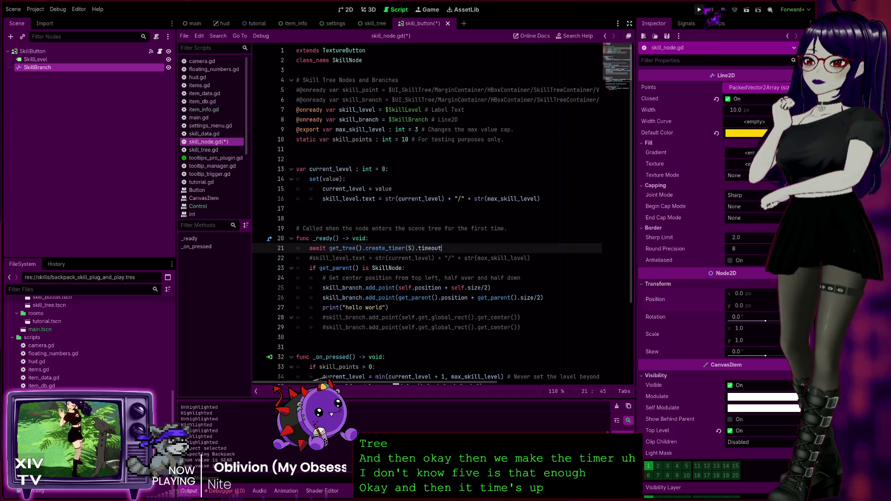
{"action": "left_click", "coordinate": [699, 9]}
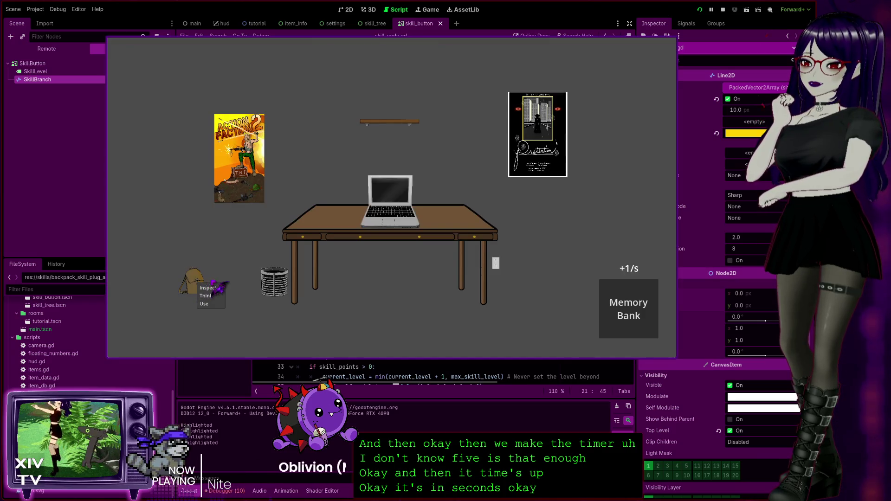
Step: Inspect the backpack to see the delayed branch line in its skill tree, then close the game
{"action": "left_click", "coordinate": [212, 289]}
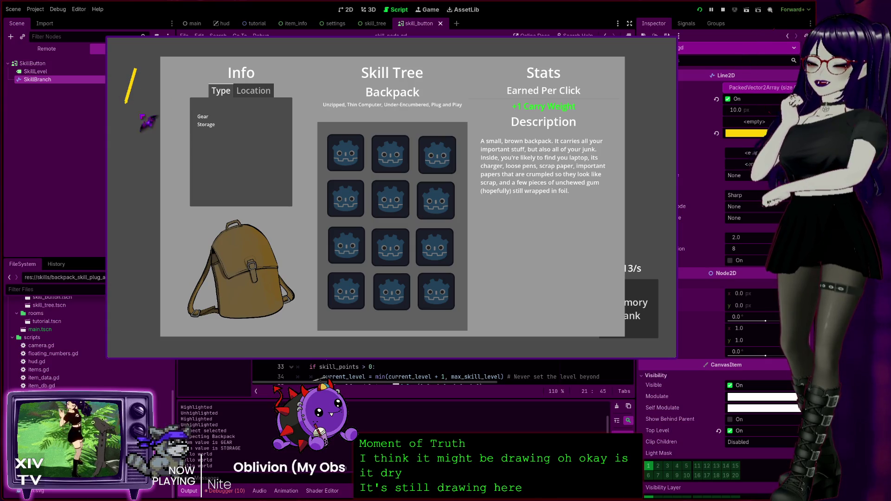
{"action": "left_click", "coordinate": [672, 45]}
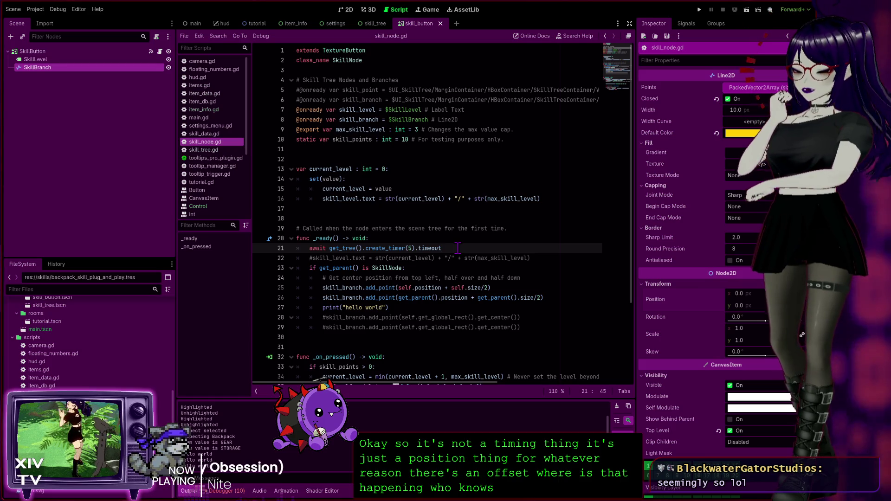
Step: Comment out the 5-second await line with Ctrl+K and switch to the skill_tree scene
{"action": "key", "text": "ctrl+k"}
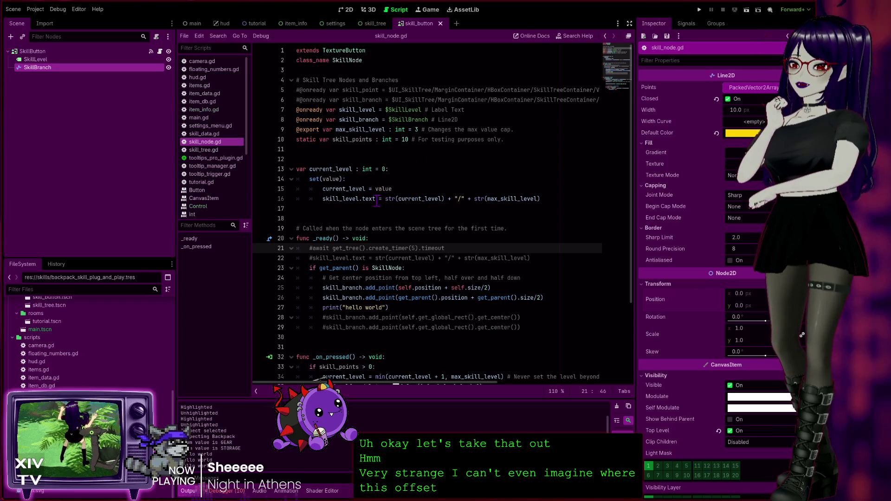
{"action": "scroll", "coordinate": [356, 188], "scroll_direction": "down", "scroll_amount": 3}
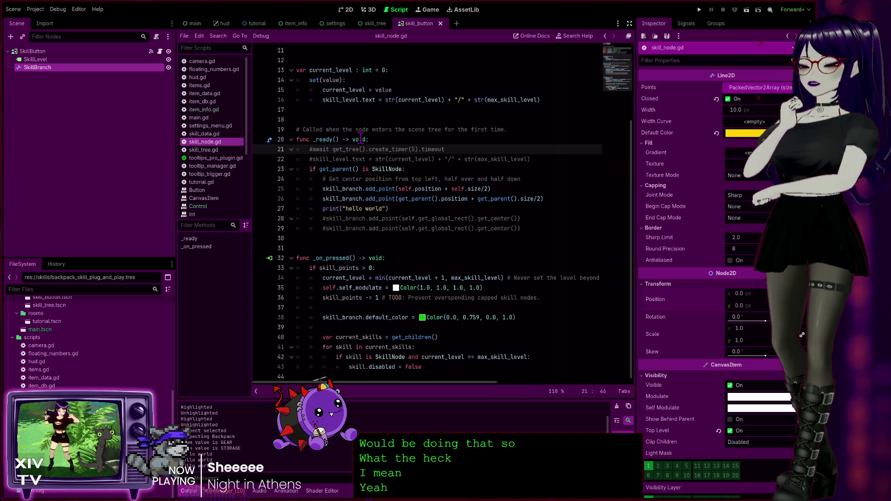
{"action": "left_click", "coordinate": [454, 199]}
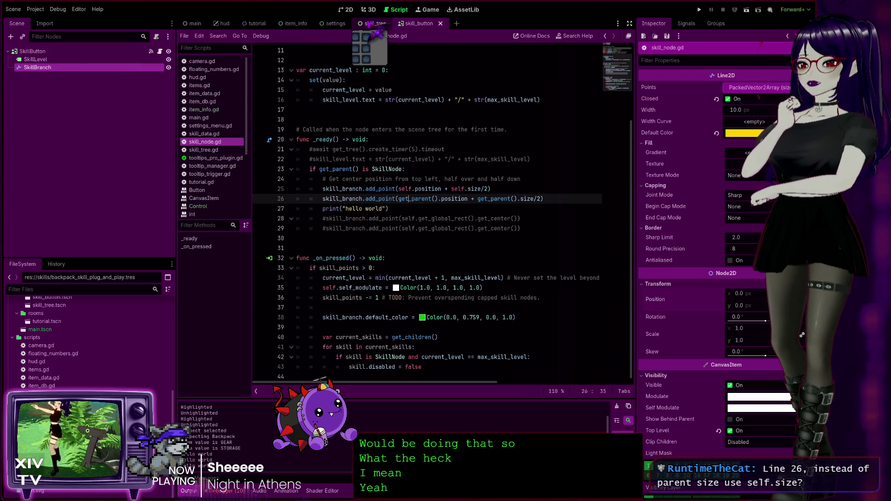
{"action": "left_click", "coordinate": [376, 23]}
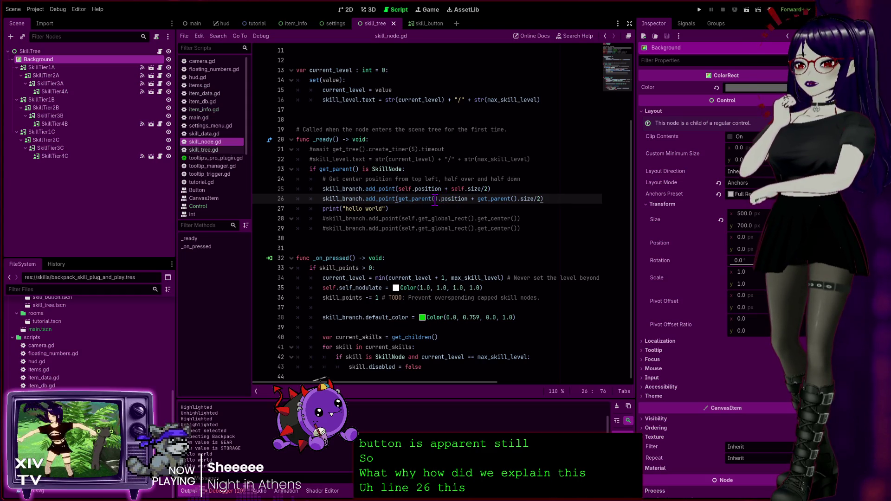
Step: Rework line 26 so add_point uses get_parent().position + get_parent().size/2 instead of self
{"action": "left_click_drag", "start_coordinate": [437, 200], "coordinate": [398, 195]}
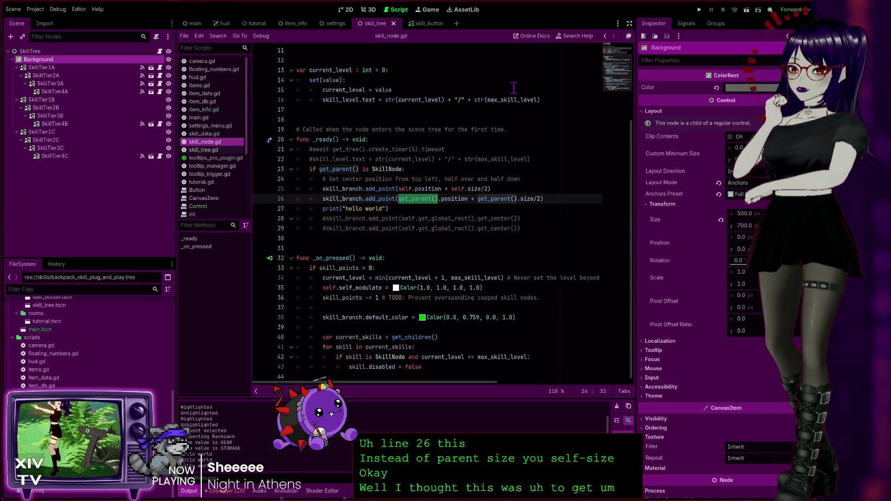
{"action": "type", "text": "self"}
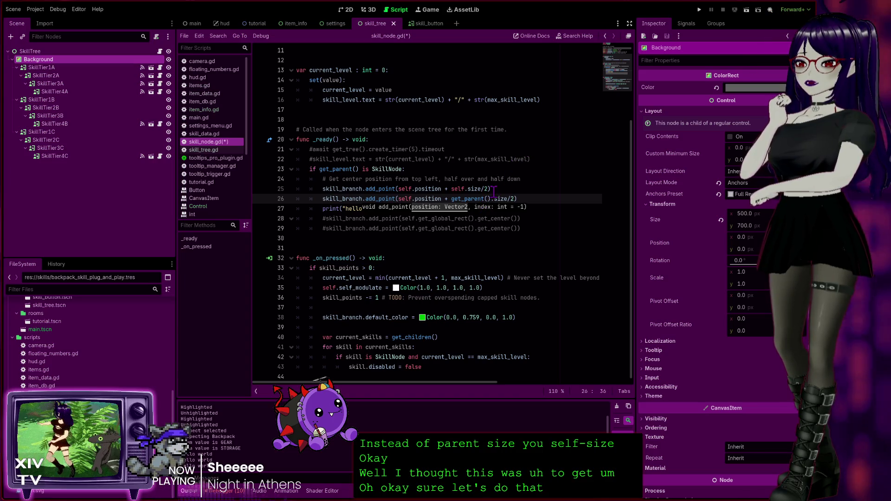
{"action": "left_click_drag", "start_coordinate": [484, 201], "coordinate": [452, 201]}
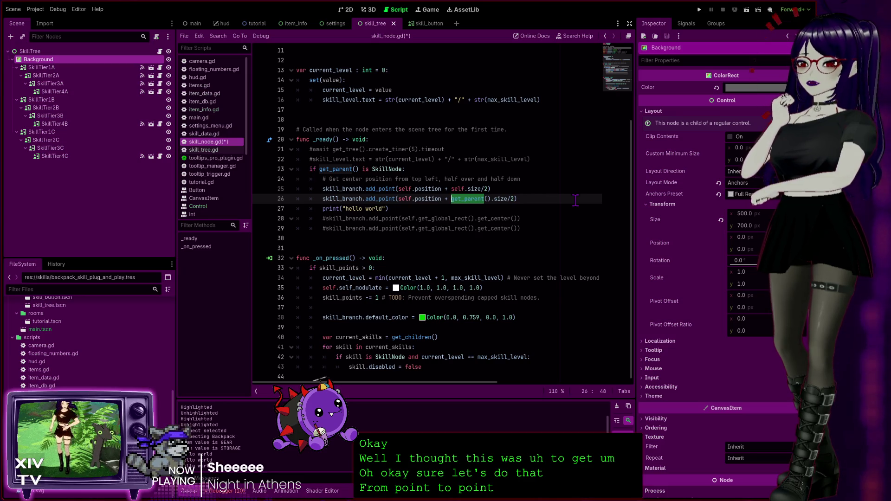
{"action": "type", "text": "se"}
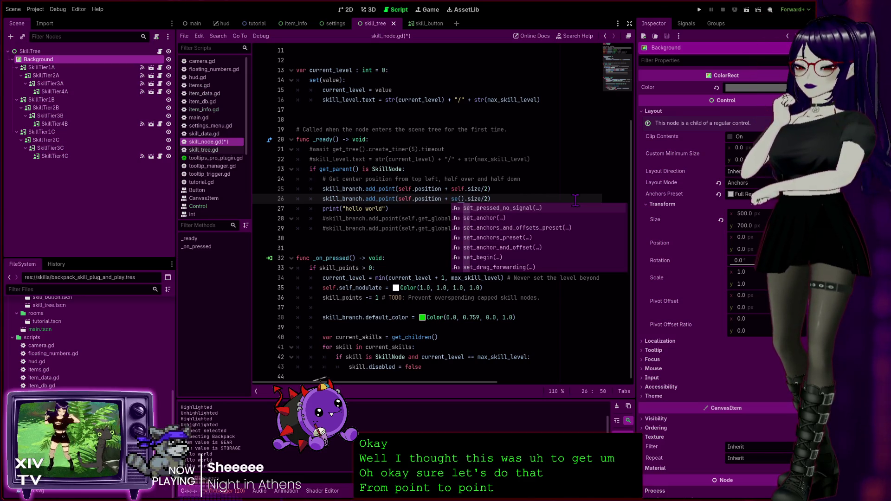
{"action": "type", "text": "lf"}
{"action": "left_click", "coordinate": [550, 181]}
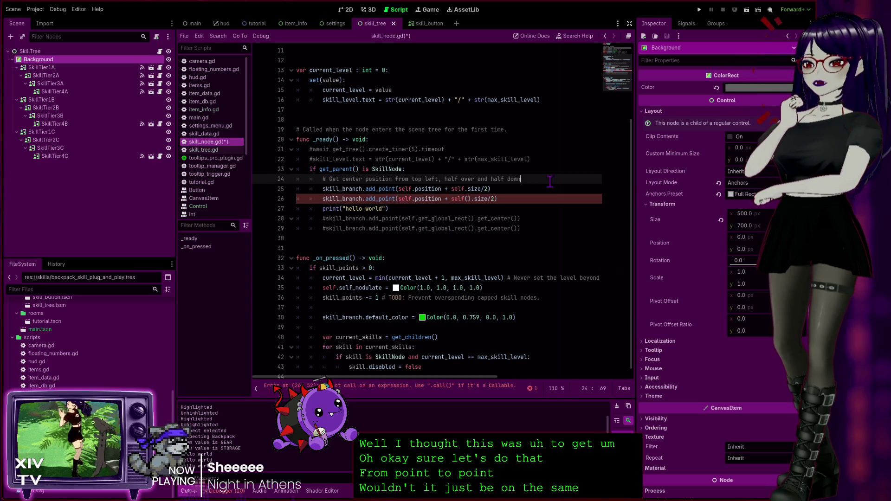
{"action": "left_click", "coordinate": [468, 199]}
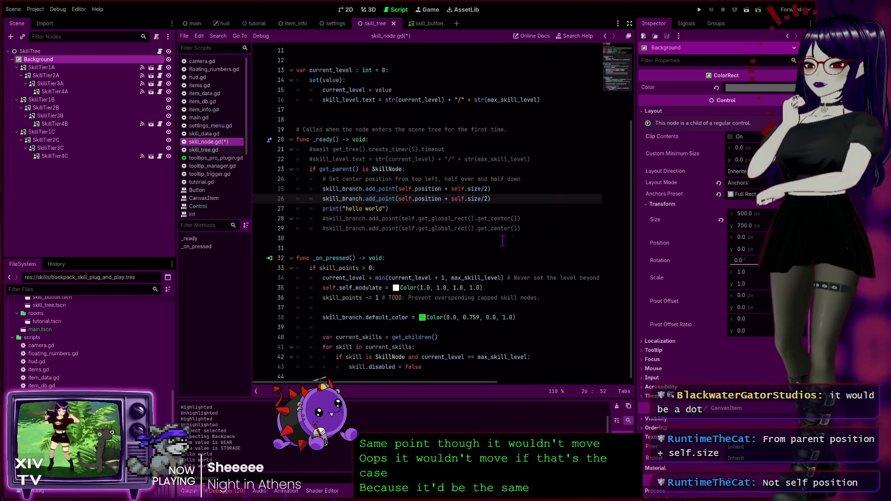
{"action": "left_click", "coordinate": [426, 200]}
{"action": "double_click", "coordinate": [426, 200]}
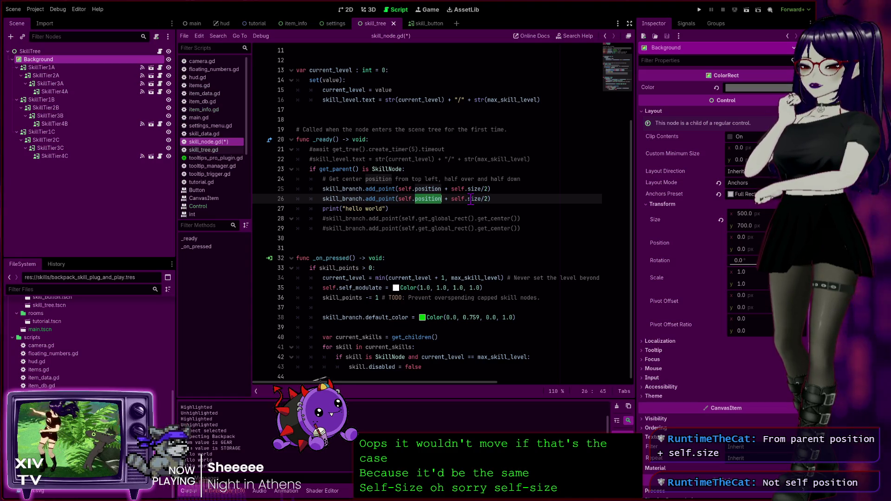
{"action": "left_click", "coordinate": [403, 201]}
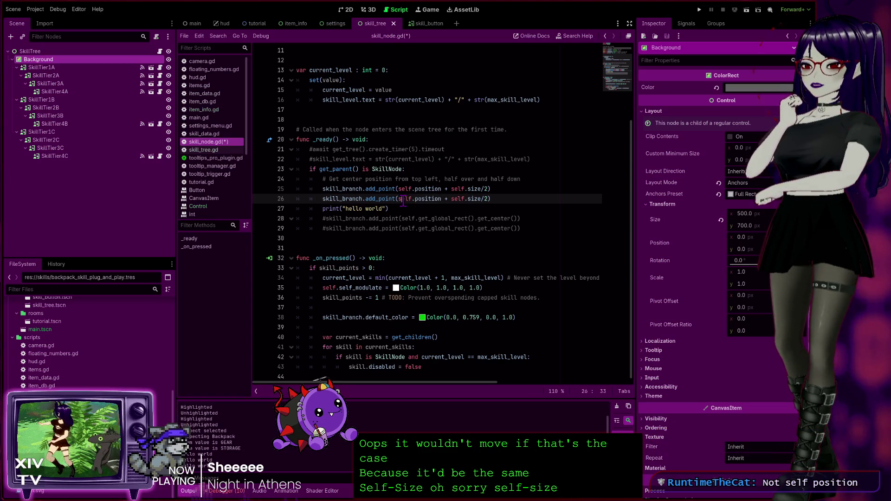
{"action": "key", "text": "ctrl+z"}
{"action": "key", "text": "ctrl+z"}
{"action": "key", "text": "ctrl+z"}
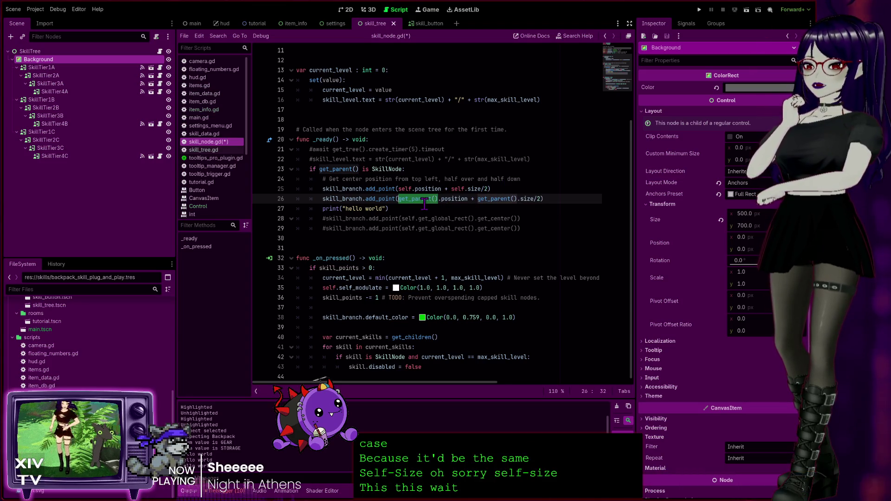
Step: Save the script, then change line 26's size term to self.size/2, keeping get_parent().position
{"action": "key", "text": "ctrl+s"}
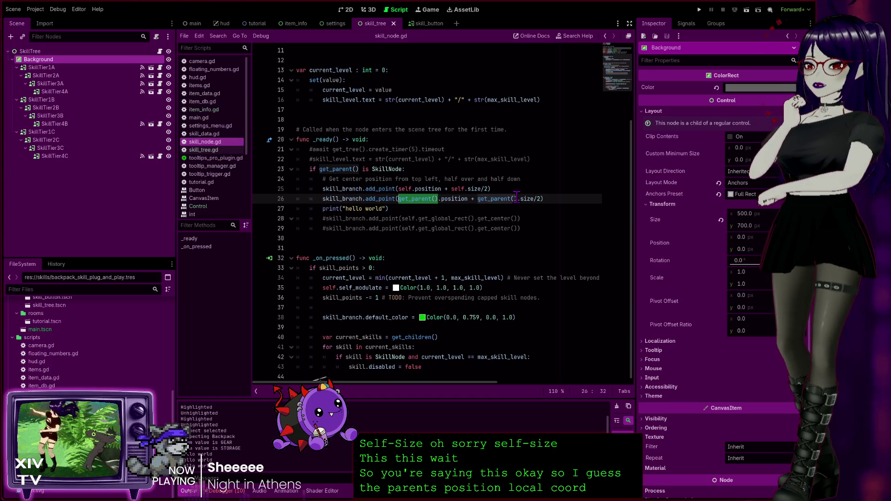
{"action": "left_click", "coordinate": [479, 199]}
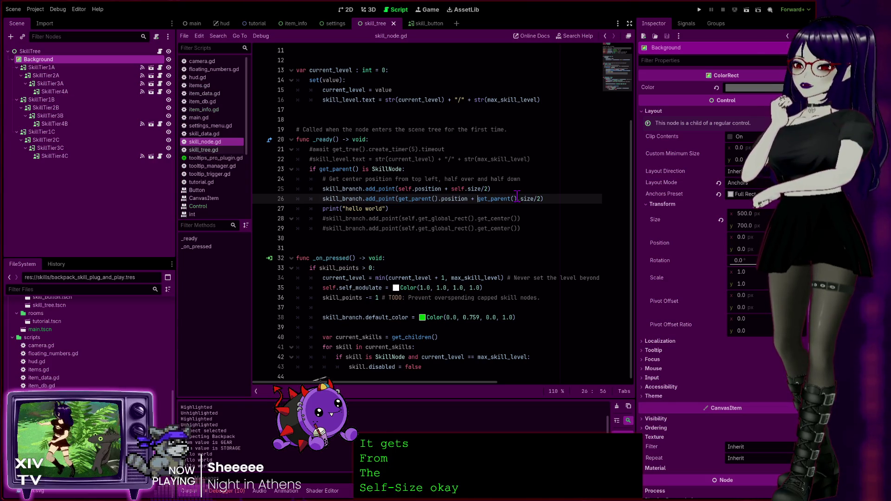
{"action": "left_click_drag", "start_coordinate": [517, 195], "coordinate": [477, 200]}
{"action": "key", "text": "ctrl+c"}
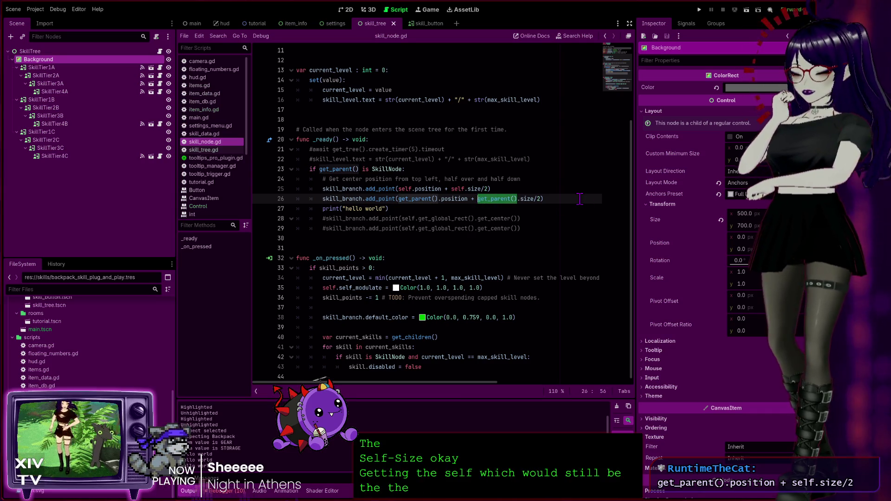
{"action": "type", "text": "size"}
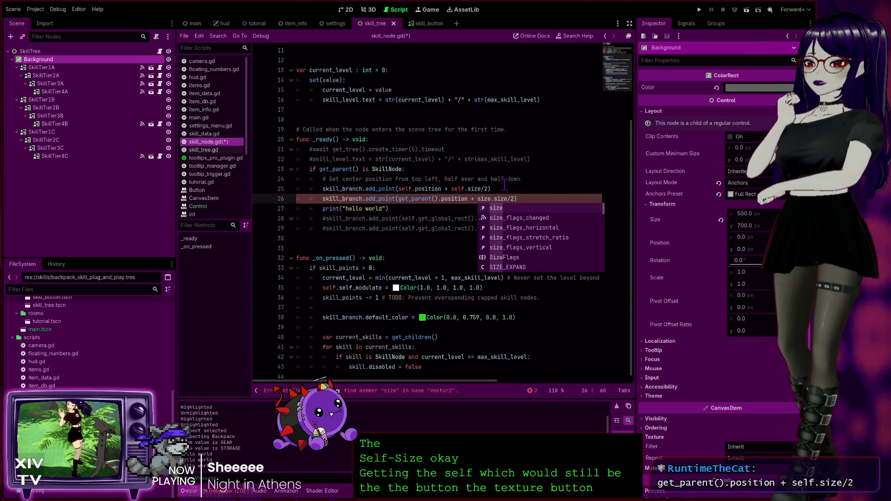
{"action": "double_click", "coordinate": [484, 199]}
{"action": "type", "text": "sl"}
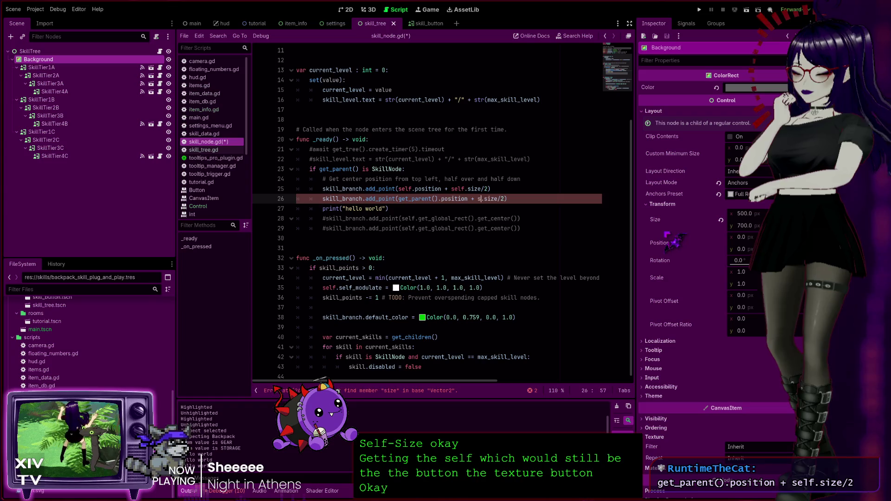
{"action": "key", "text": "BackSpace"}
Step: Finish typing self, save and run the game, view the Backpack skill tree, then close it
{"action": "type", "text": "elf"}
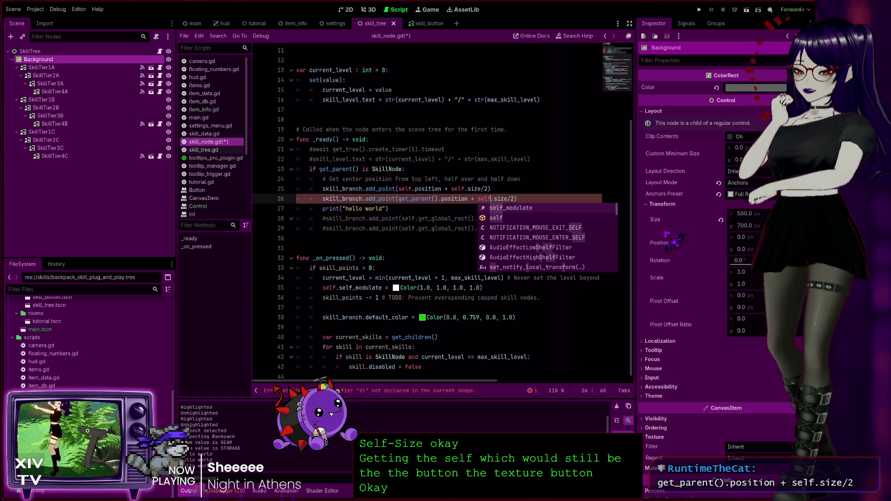
{"action": "key", "text": "F5"}
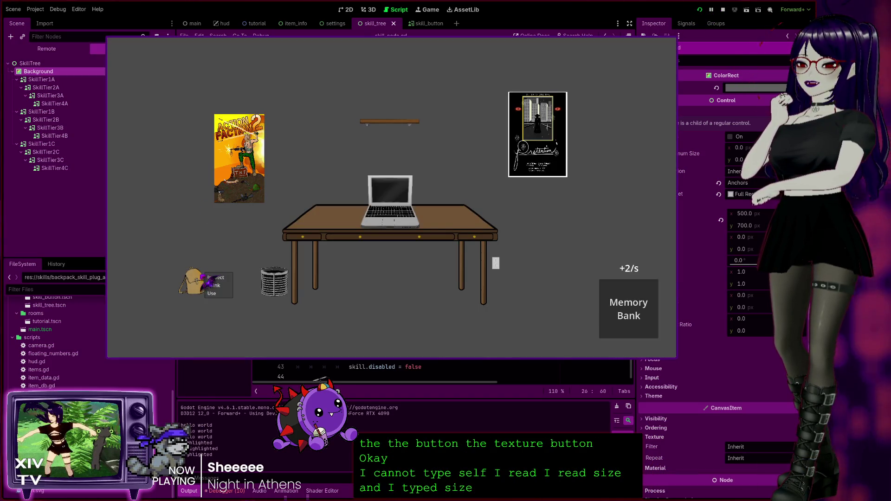
{"action": "left_click", "coordinate": [222, 286]}
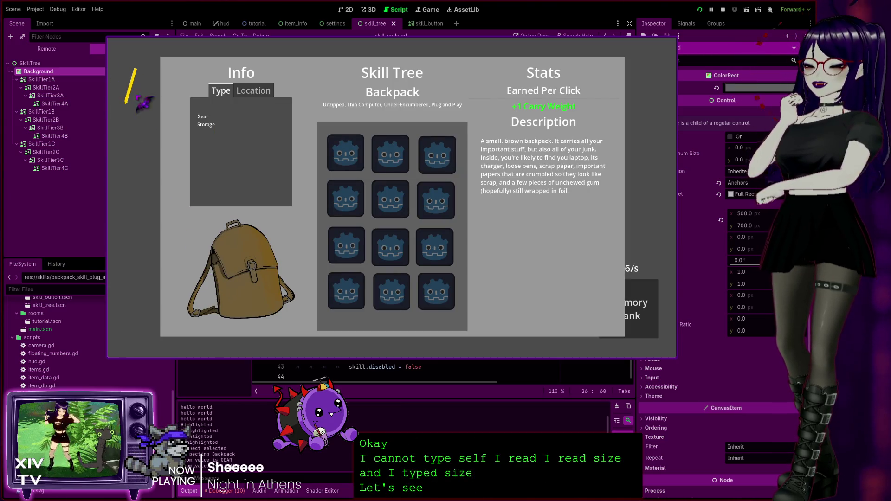
{"action": "left_click", "coordinate": [671, 46]}
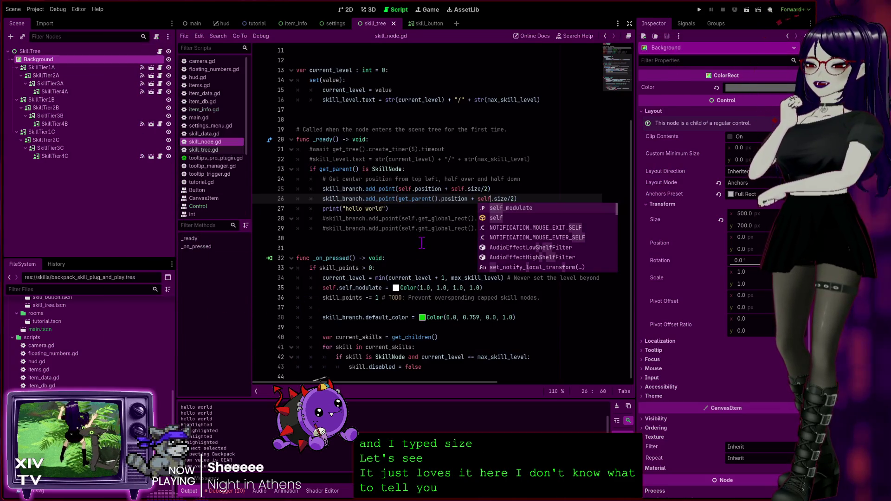
Step: Restore line 26 to get_parent().position + get_parent().size/2 and reload the current project
{"action": "left_click", "coordinate": [470, 237]}
{"action": "double_click", "coordinate": [484, 198]}
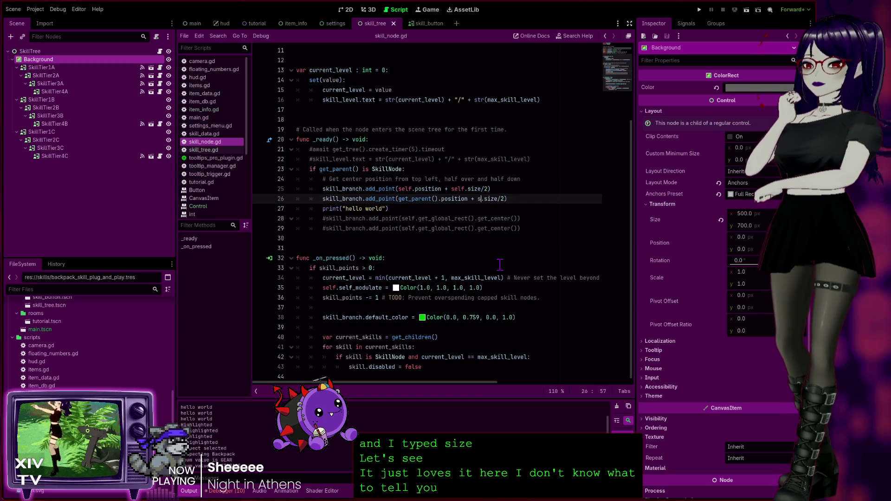
{"action": "type", "text": "size"}
{"action": "key", "text": "ctrl+v"}
{"action": "left_click", "coordinate": [473, 237]}
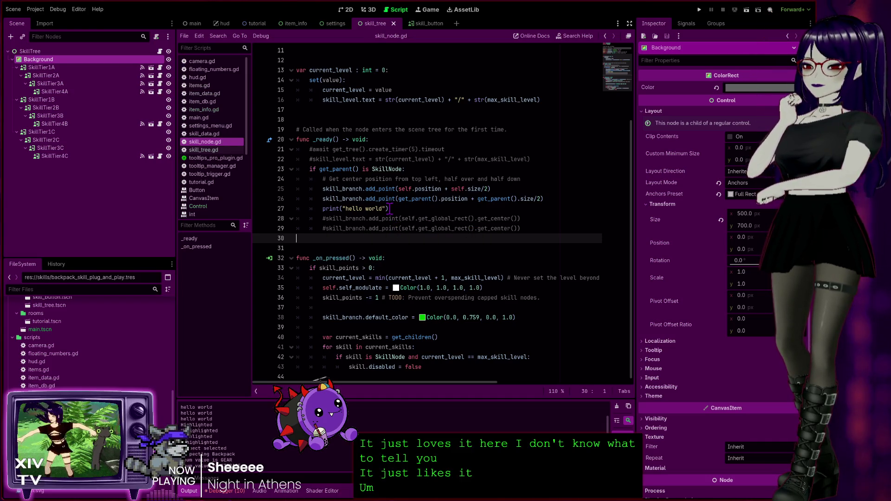
{"action": "left_click_drag", "start_coordinate": [399, 198], "coordinate": [549, 200]}
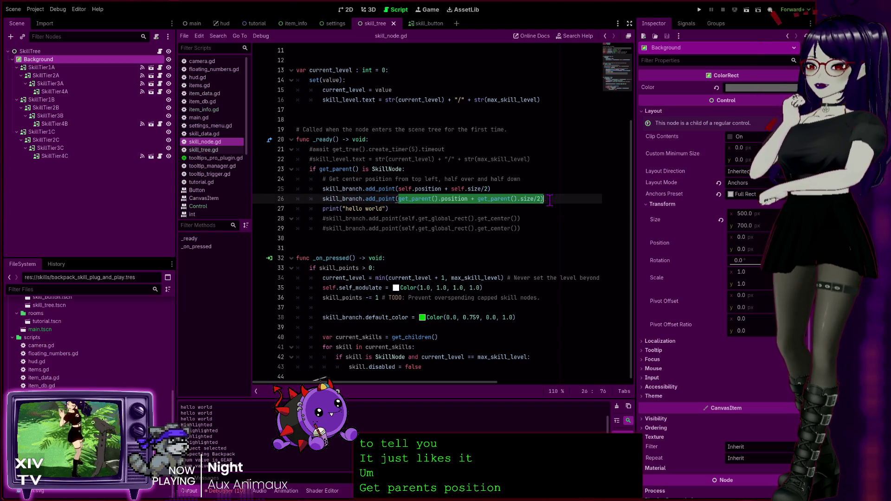
{"action": "left_click", "coordinate": [551, 199]}
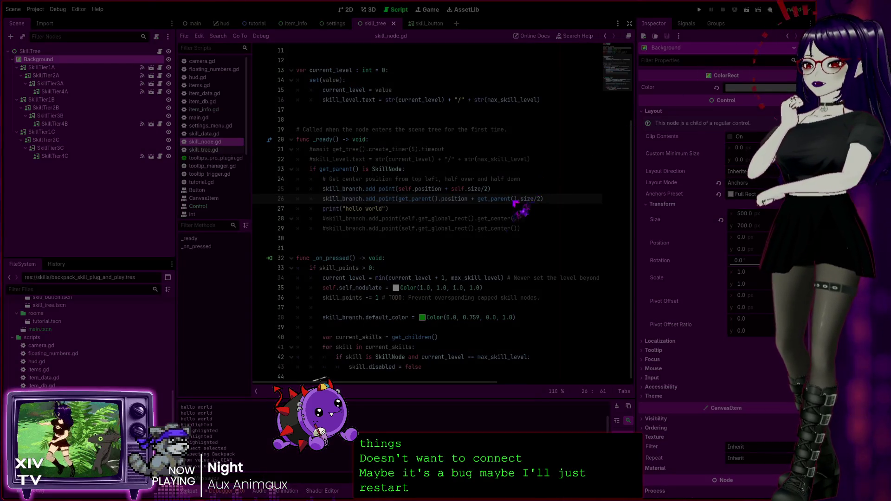
{"action": "left_click", "coordinate": [502, 298]}
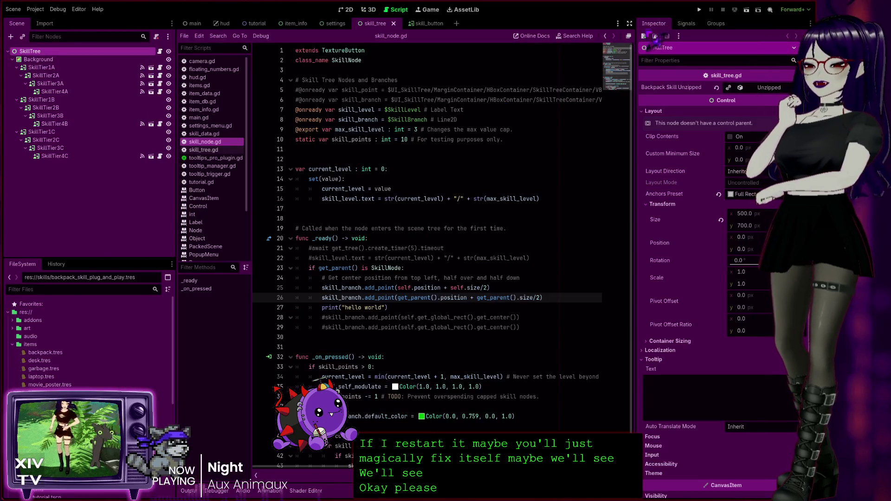
{"action": "left_click", "coordinate": [700, 10]}
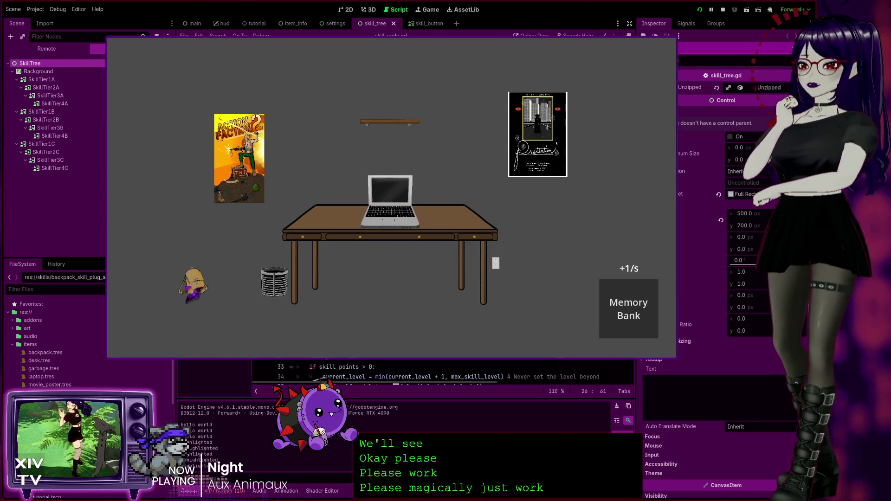
{"action": "left_click", "coordinate": [198, 290]}
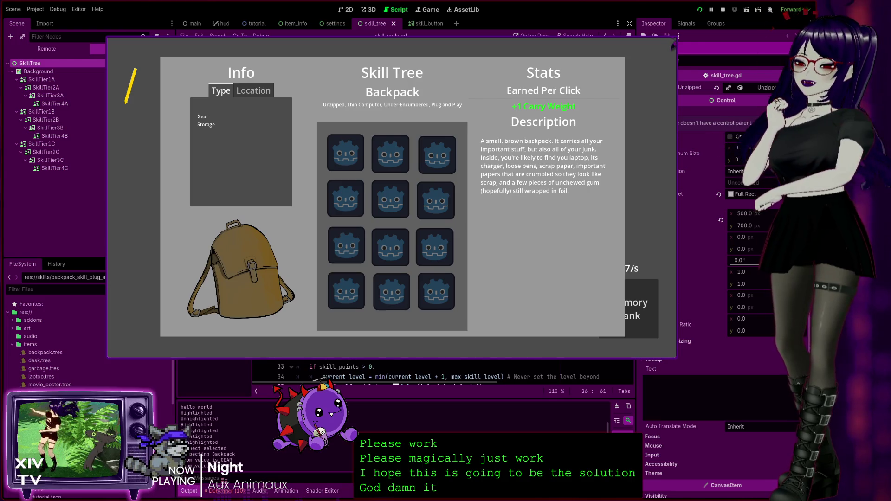
{"action": "left_click", "coordinate": [673, 45]}
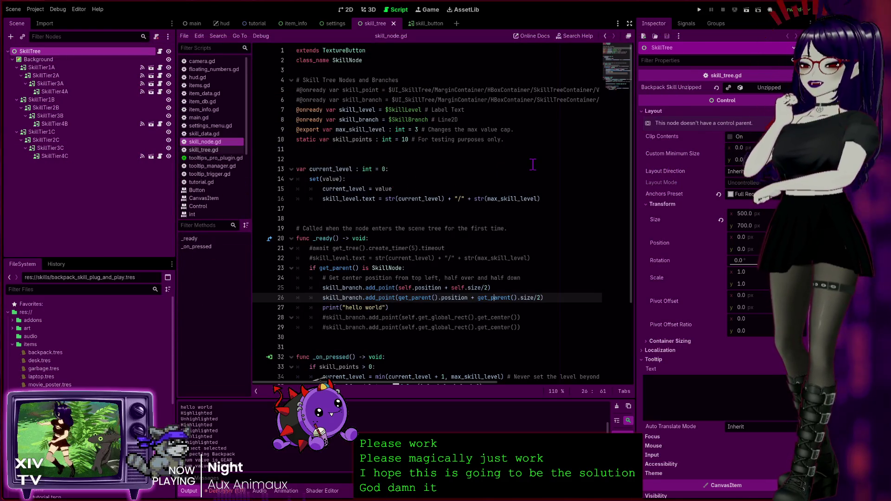
{"action": "left_click", "coordinate": [565, 297]}
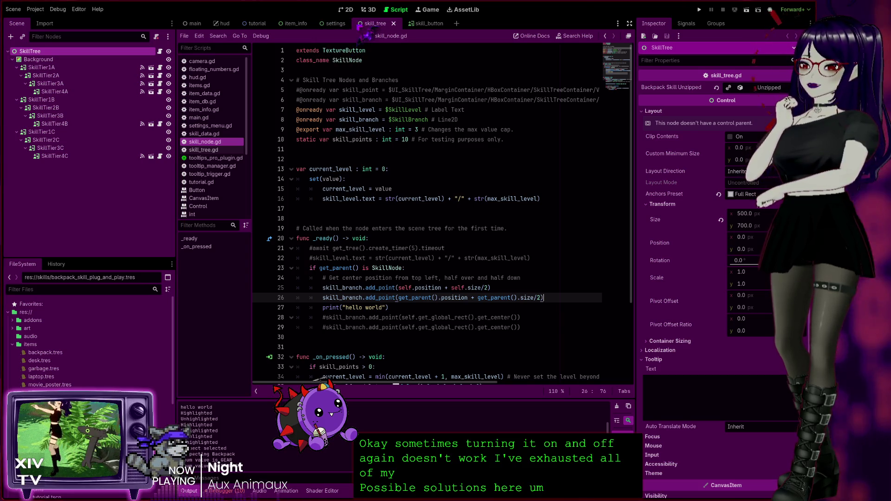
Step: Switch to the item_info scene, then the skill_button scene, and return to skill_node.gd line 29
{"action": "left_click", "coordinate": [292, 24]}
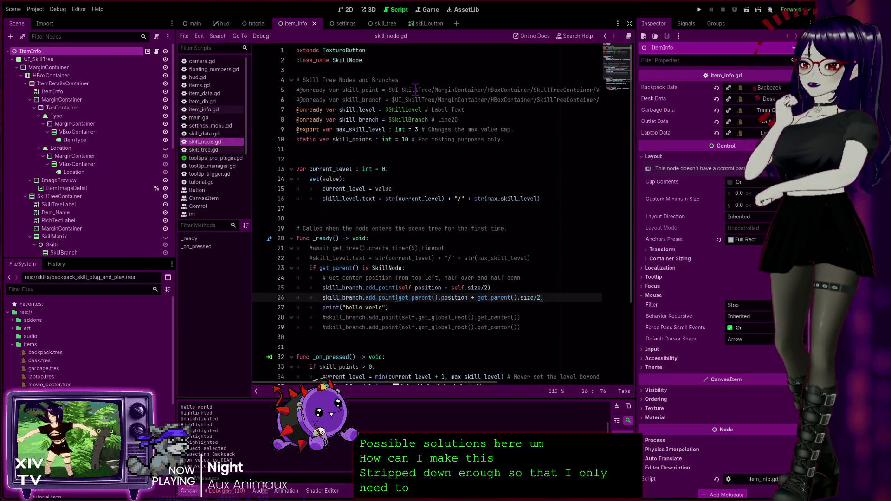
{"action": "left_click", "coordinate": [424, 25]}
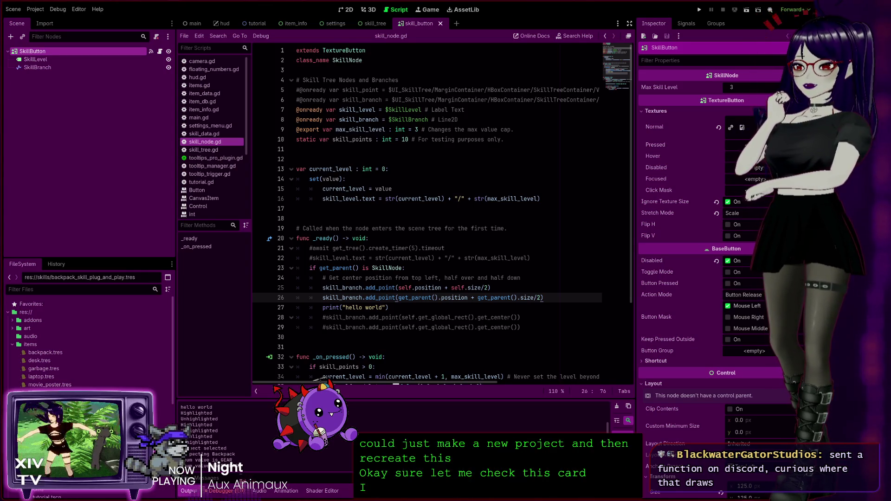
{"action": "scroll", "coordinate": [441, 209], "scroll_direction": "down", "scroll_amount": 3}
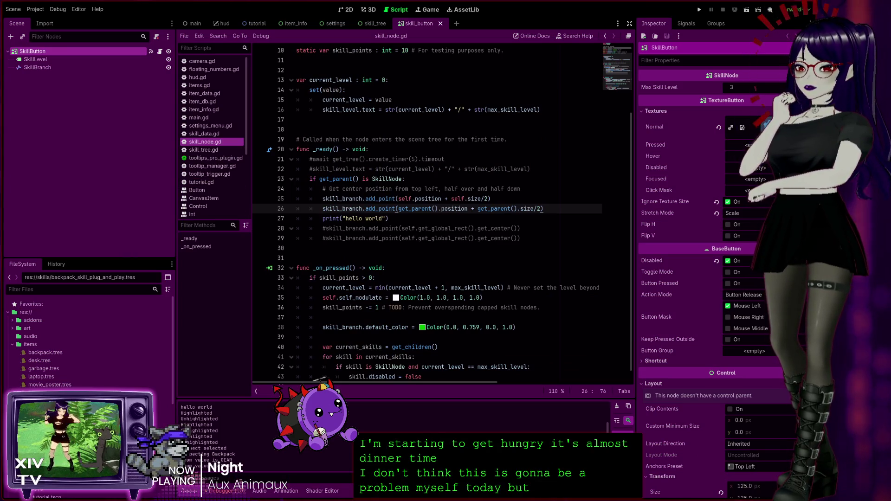
{"action": "left_click", "coordinate": [548, 238]}
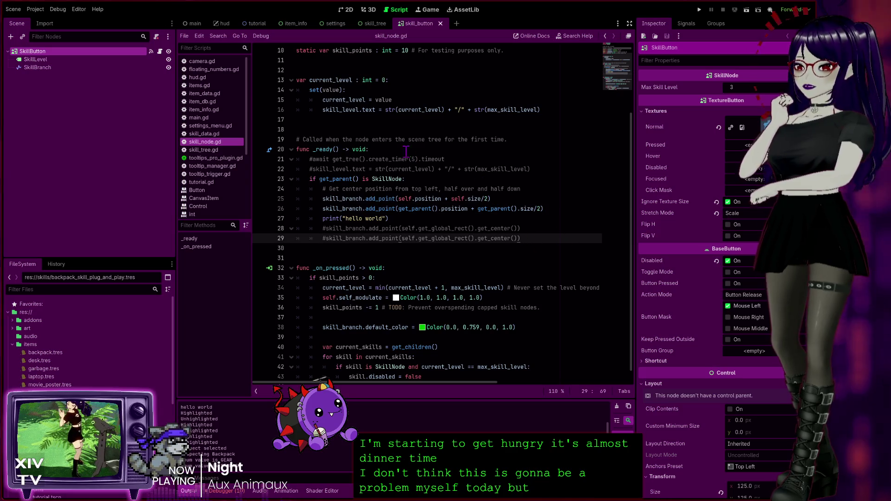
Step: Declare a new func _draw() -> void above _ready in skill_node.gd
{"action": "left_click", "coordinate": [361, 130]}
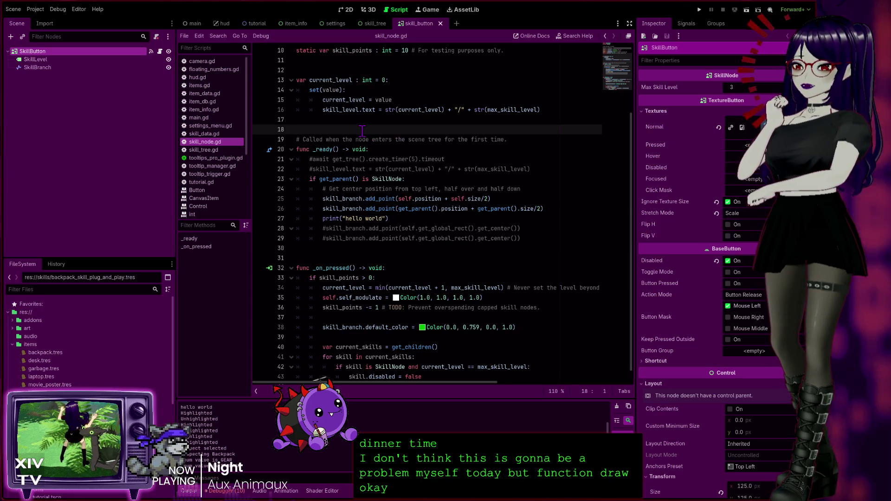
{"action": "key", "text": "Return"}
{"action": "key", "text": "Return"}
{"action": "key", "text": "Up"}
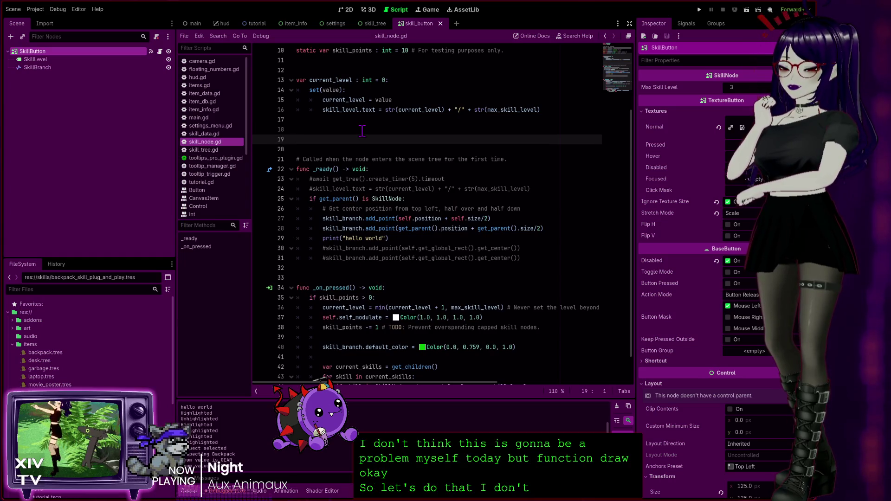
{"action": "key", "text": "Return"}
{"action": "key", "text": "Up"}
{"action": "type", "text": "func "}
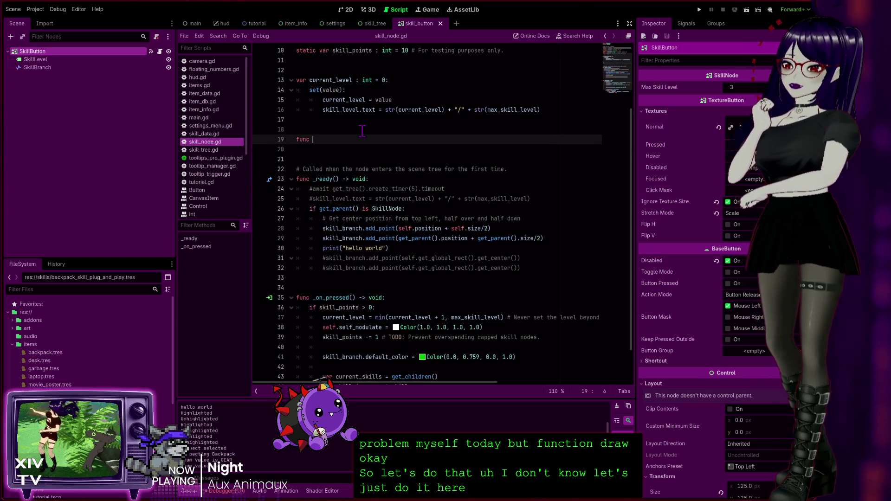
{"action": "type", "text": "_dr"}
{"action": "key", "text": "Return"}
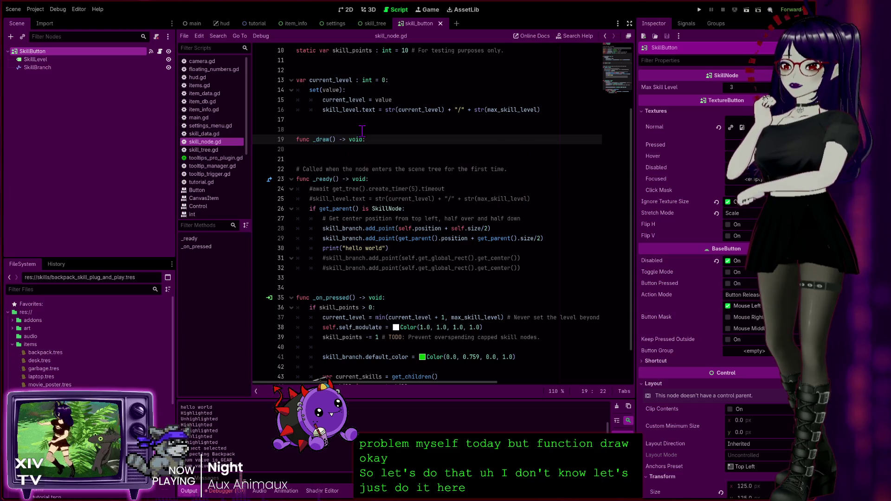
{"action": "key", "text": "Return"}
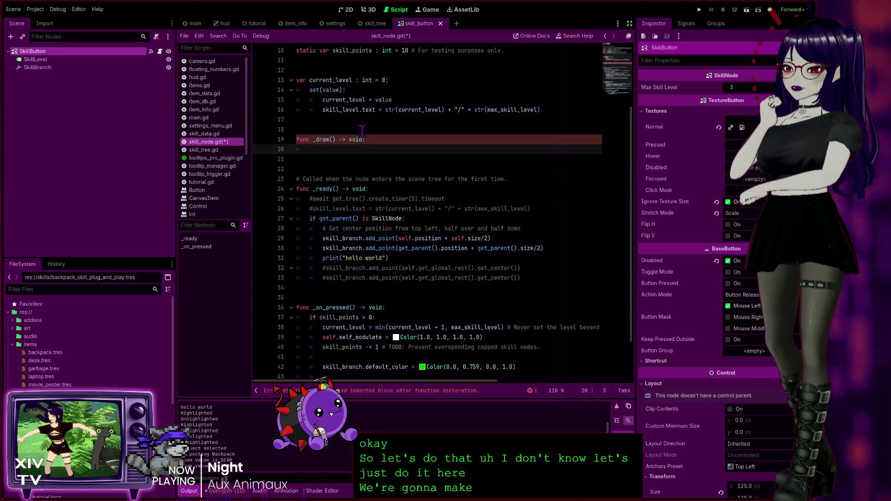
Step: Add var parent_node := get_parent() and paste the start, end and draw_line code into _draw
{"action": "type", "text": "var parent_node"}
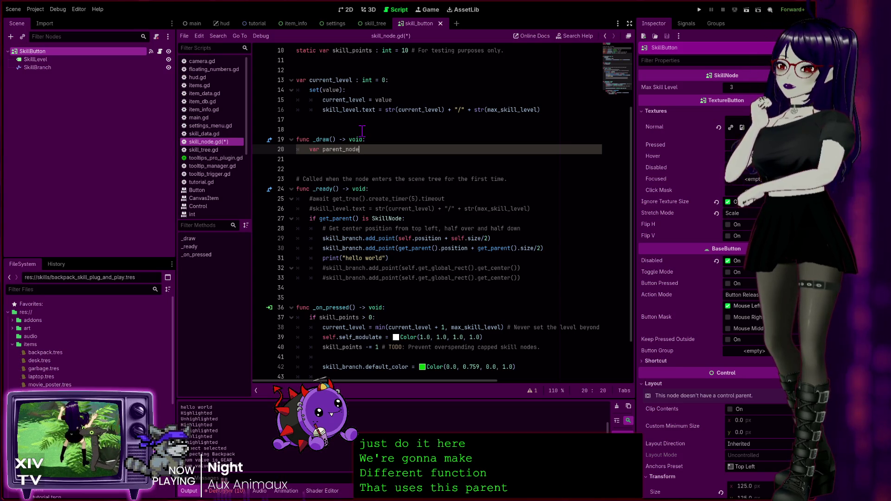
{"action": "type", "text": ":="}
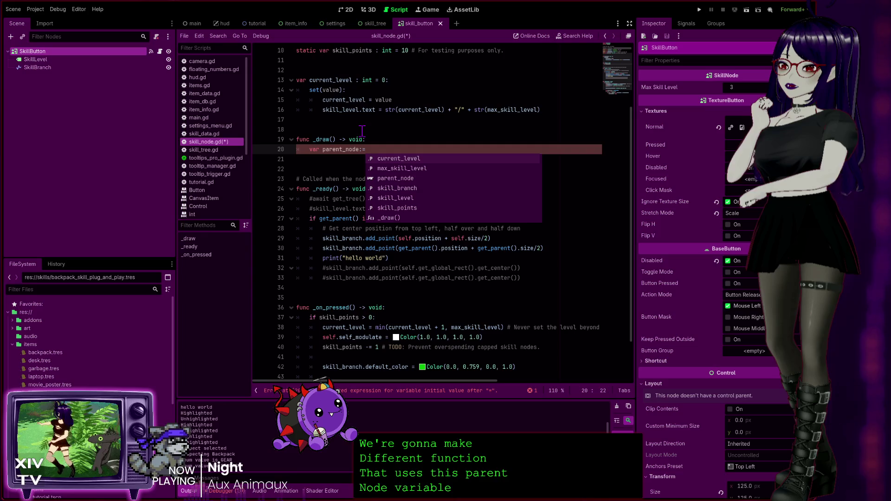
{"action": "type", "text": " get"}
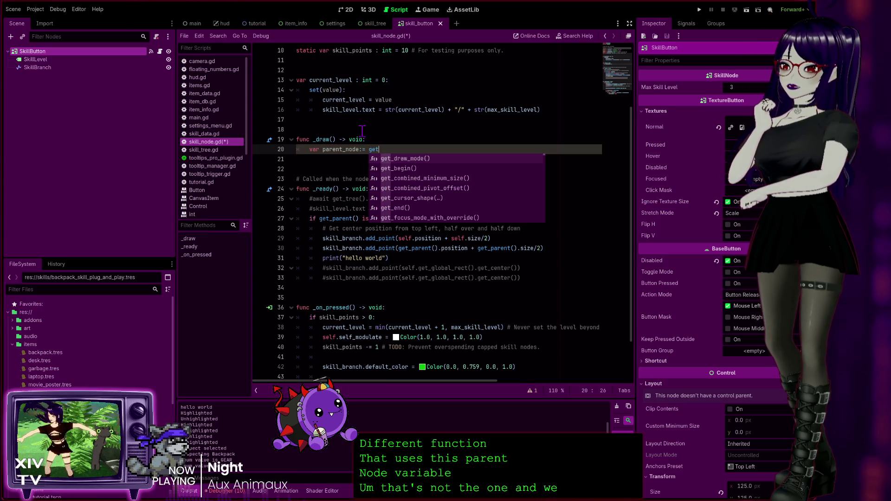
{"action": "type", "text": "_pa"}
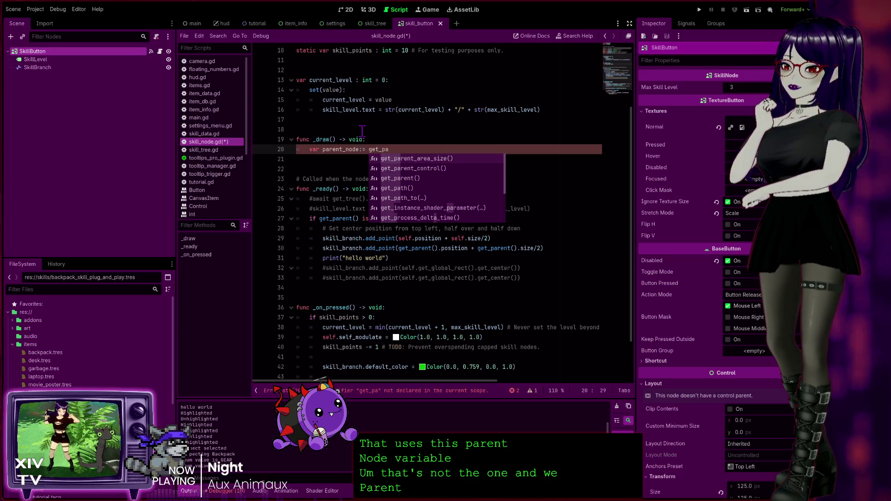
{"action": "key", "text": "Down"}
{"action": "key", "text": "Down"}
{"action": "key", "text": "Return"}
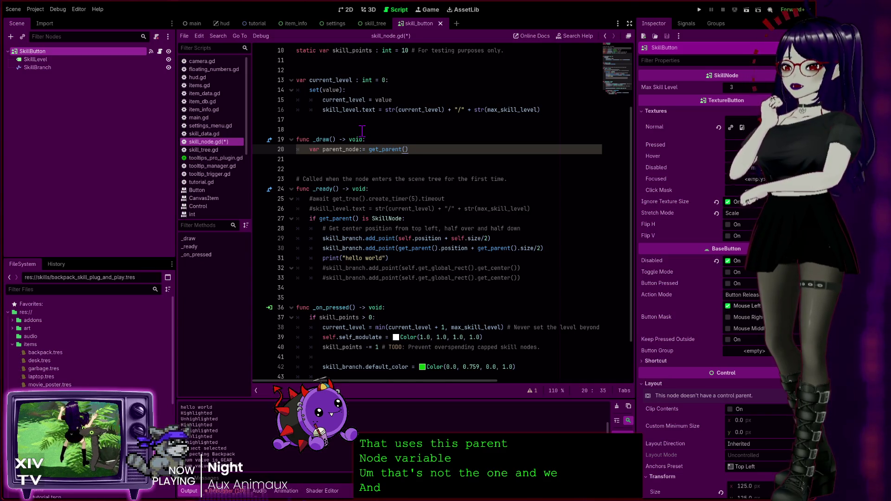
{"action": "key", "text": "Return"}
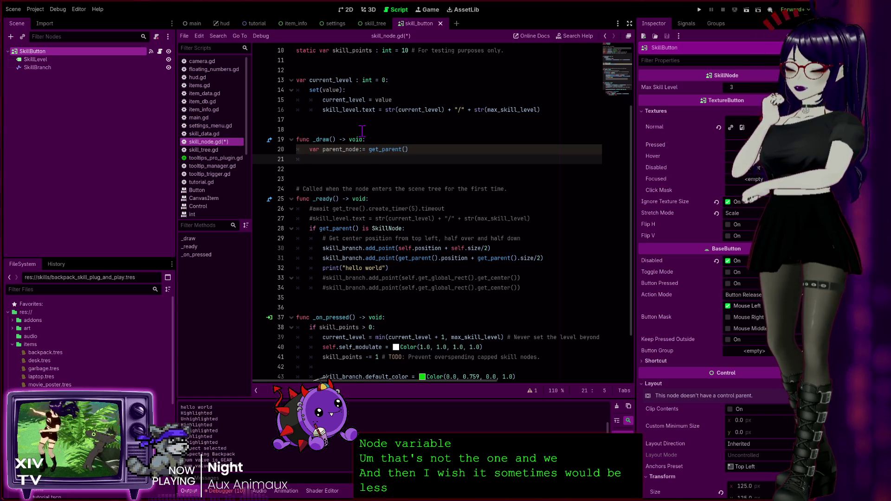
{"action": "type", "text": "var"}
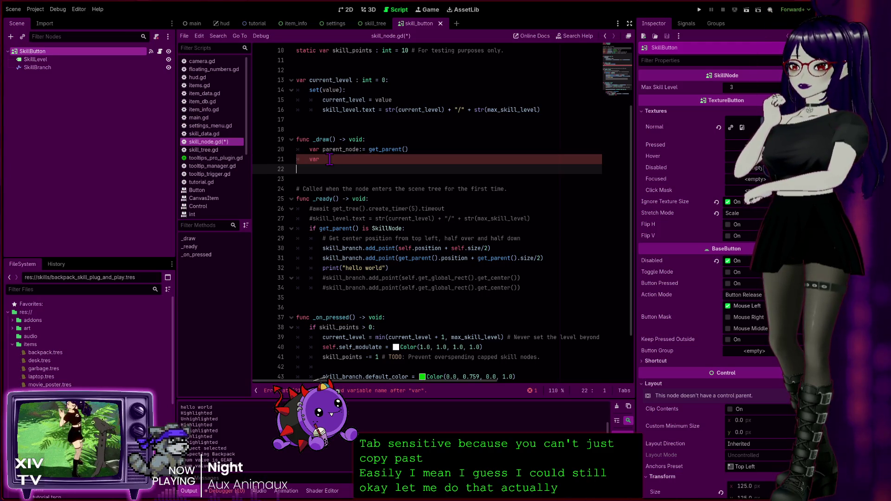
{"action": "type", "text": "var start := Vector2.ZERO     var end := to_local(parent_node.global_position)      draw_line(start, end, Color.WHITE, 2.0)"}
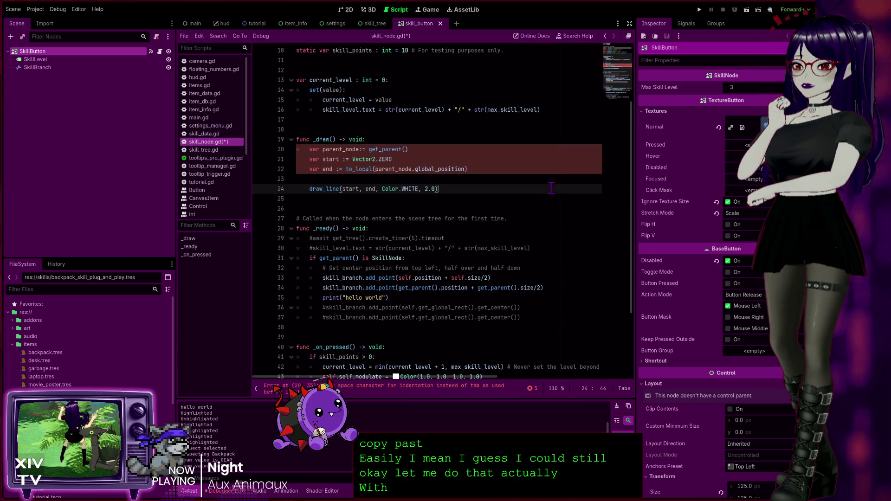
{"action": "left_click", "coordinate": [309, 168]}
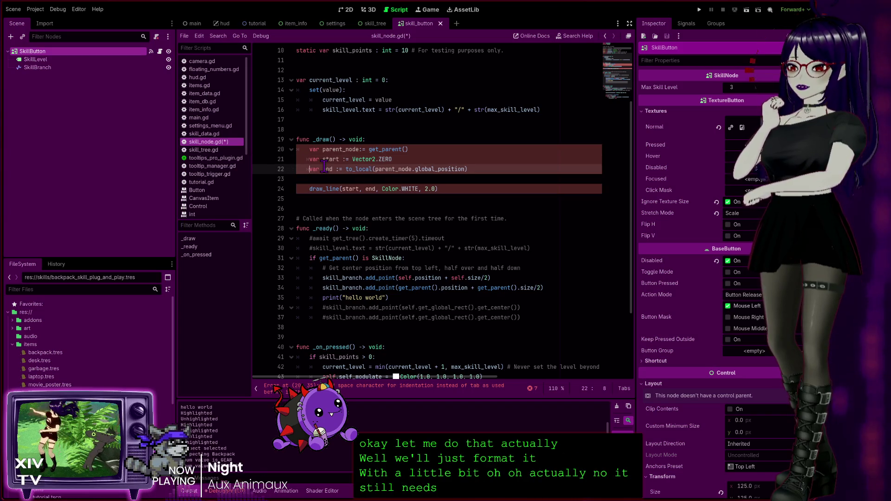
{"action": "key", "text": "BackSpace"}
{"action": "key", "text": "BackSpace"}
{"action": "key", "text": "BackSpace"}
{"action": "key", "text": "BackSpace"}
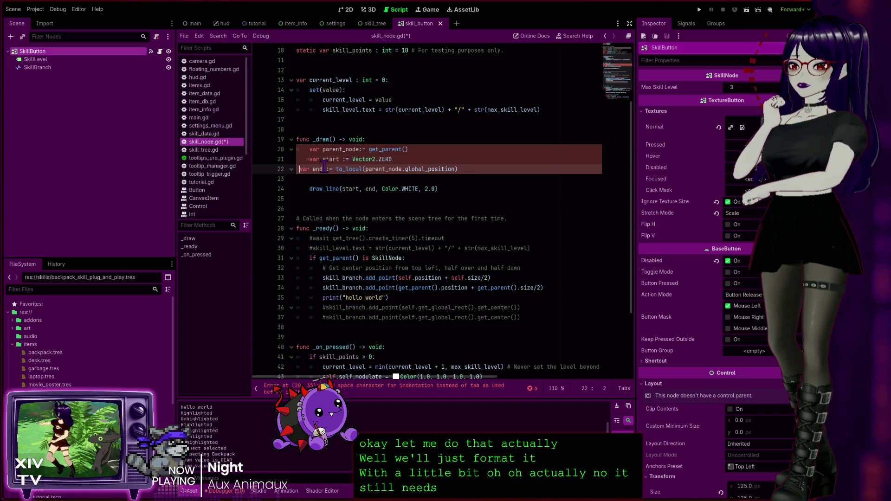
{"action": "key", "text": "Tab"}
{"action": "key", "text": "Up"}
{"action": "key", "text": "BackSpace"}
{"action": "key", "text": "BackSpace"}
{"action": "key", "text": "BackSpace"}
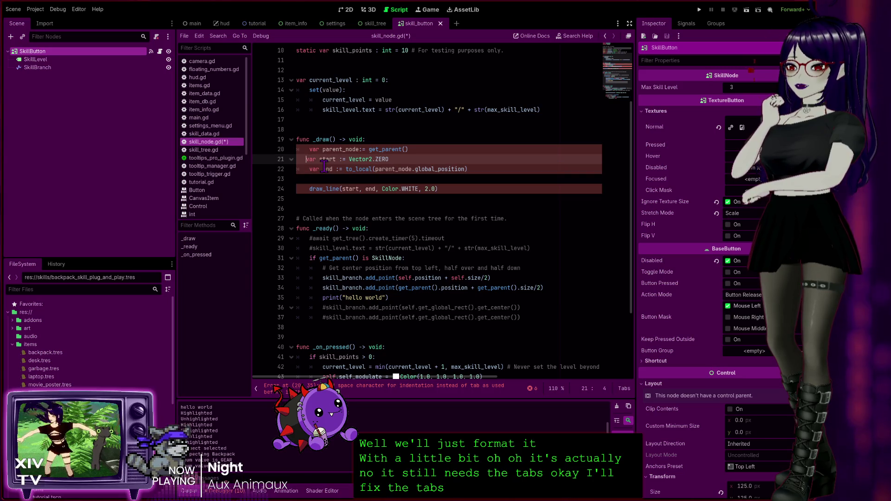
{"action": "key", "text": "Tab"}
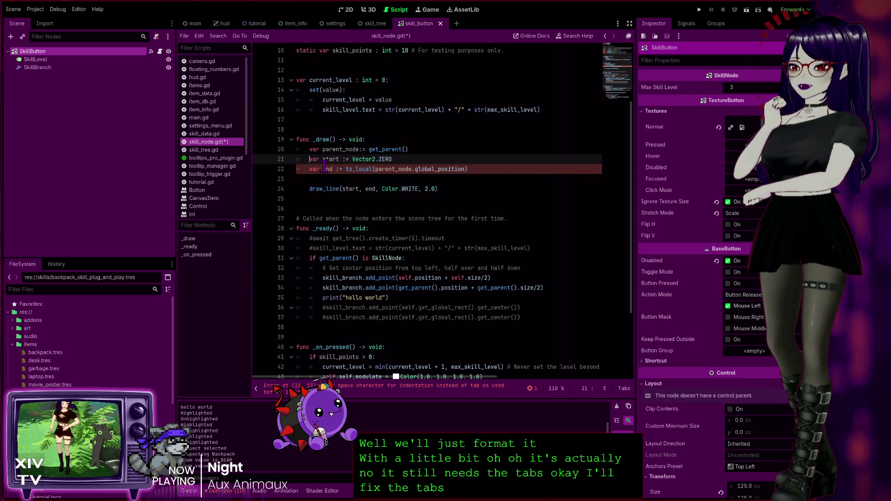
{"action": "key", "text": "Down"}
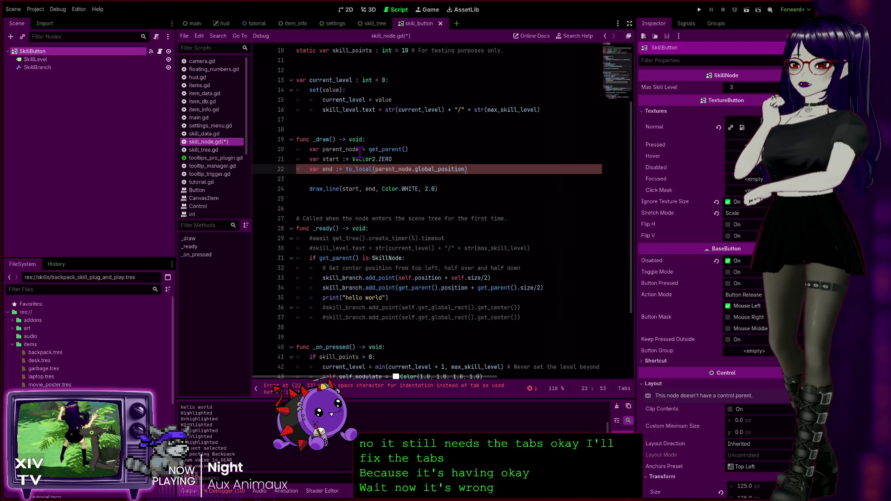
{"action": "left_click", "coordinate": [361, 151]}
{"action": "type", "text": ":"}
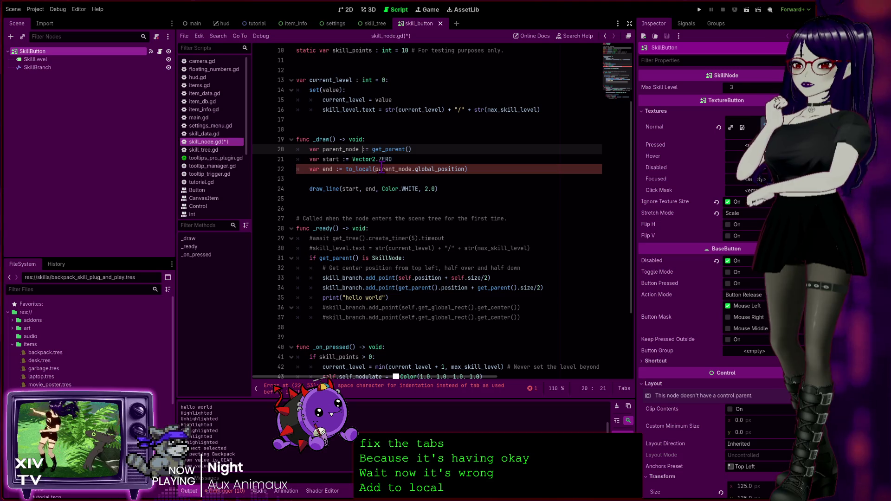
{"action": "left_click", "coordinate": [478, 169]}
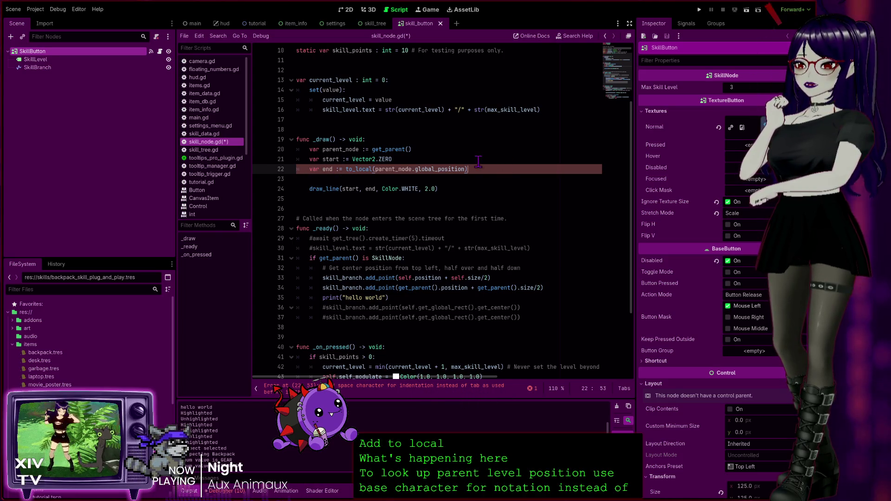
{"action": "key", "text": "Up"}
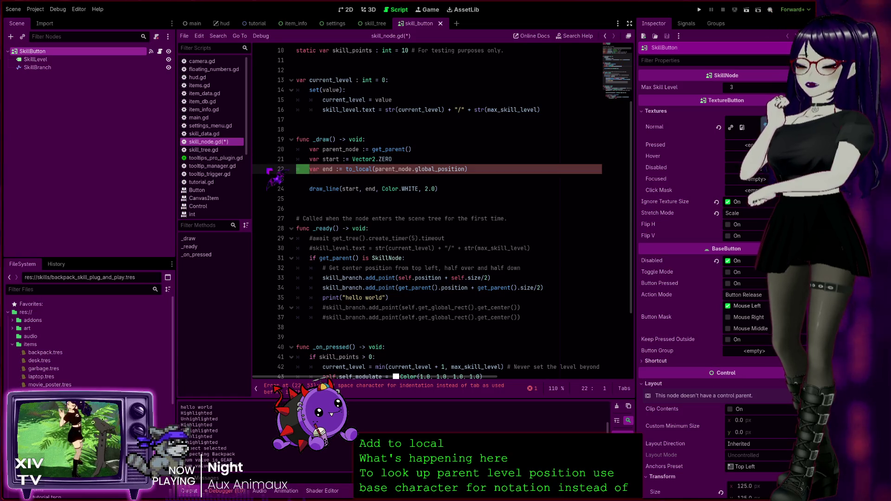
{"action": "key", "text": "Delete"}
{"action": "key", "text": "Return"}
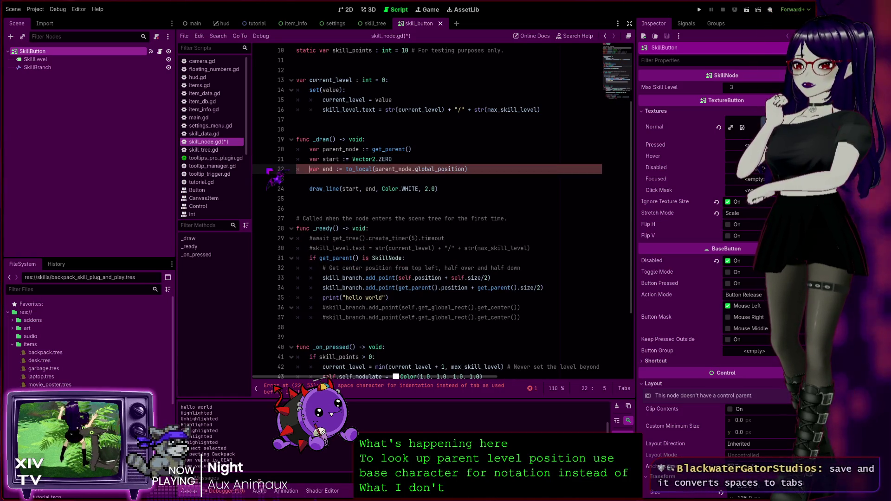
{"action": "left_click", "coordinate": [315, 188]}
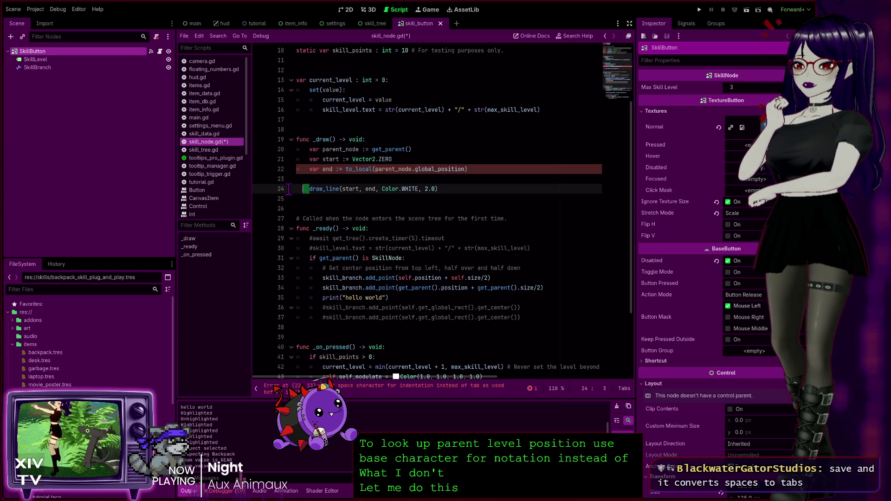
{"action": "key", "text": "Home"}
{"action": "key", "text": "Home"}
{"action": "key", "text": "Delete"}
{"action": "key", "text": "Delete"}
{"action": "key", "text": "Delete"}
{"action": "key", "text": "Tab"}
{"action": "key", "text": "Up"}
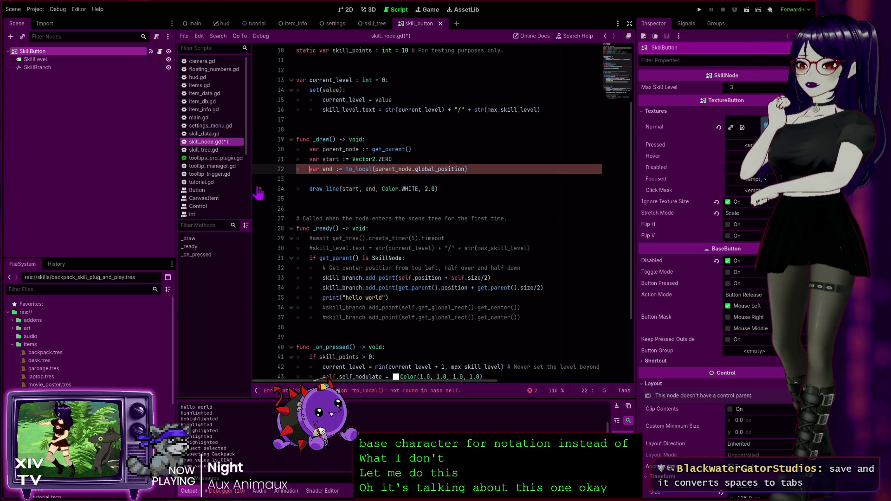
{"action": "key", "text": "Delete"}
{"action": "key", "text": "Down"}
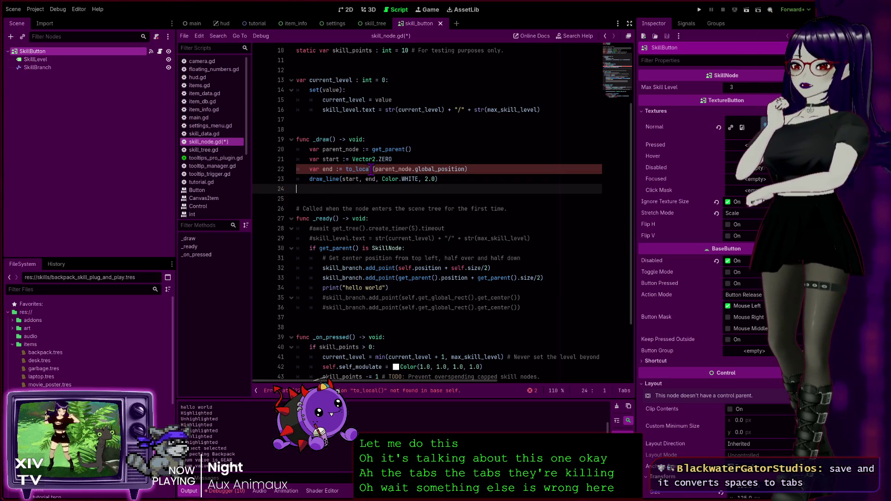
{"action": "left_click", "coordinate": [476, 175]}
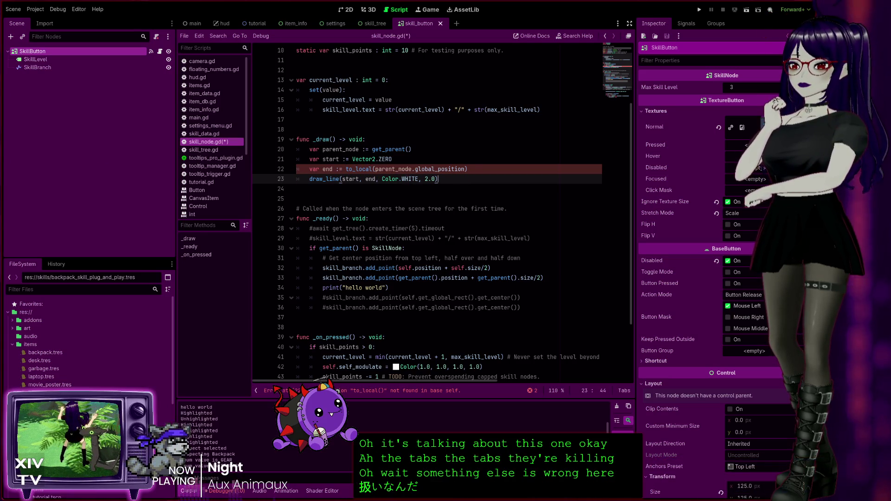
{"action": "left_click", "coordinate": [487, 197]}
{"action": "key", "text": "ctrl+s"}
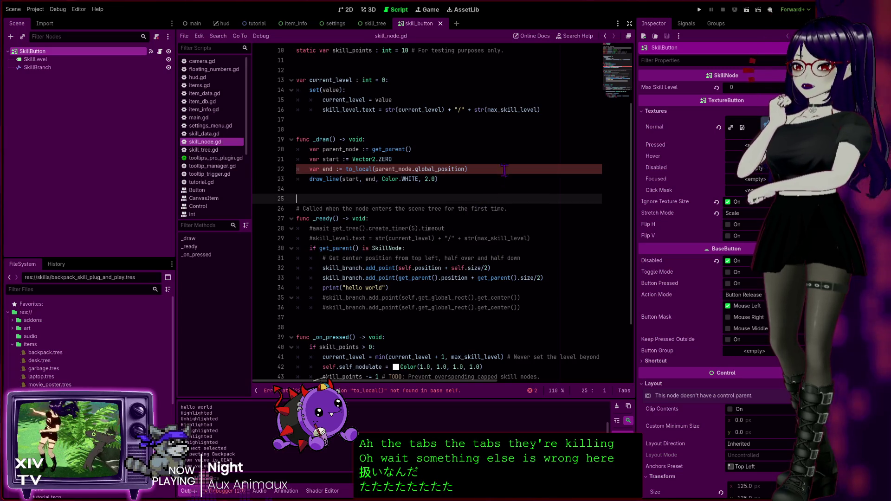
{"action": "left_click", "coordinate": [493, 165]}
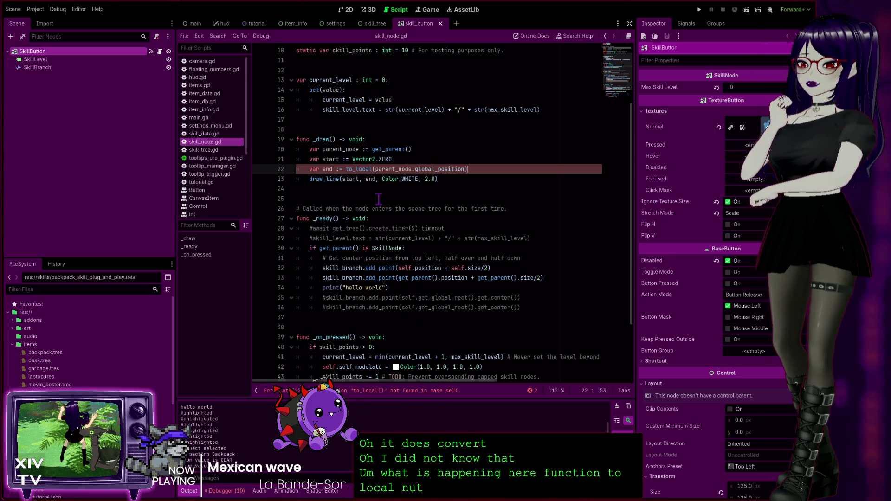
{"action": "left_click", "coordinate": [365, 169]}
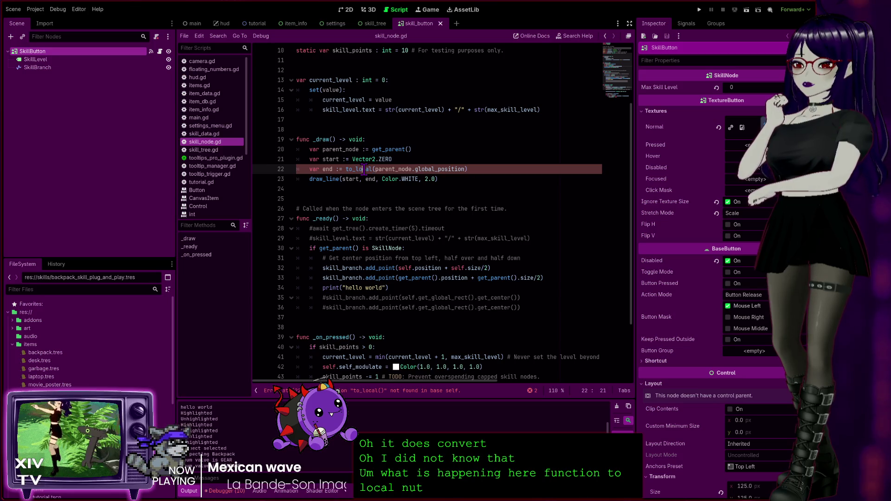
{"action": "left_click", "coordinate": [351, 168]}
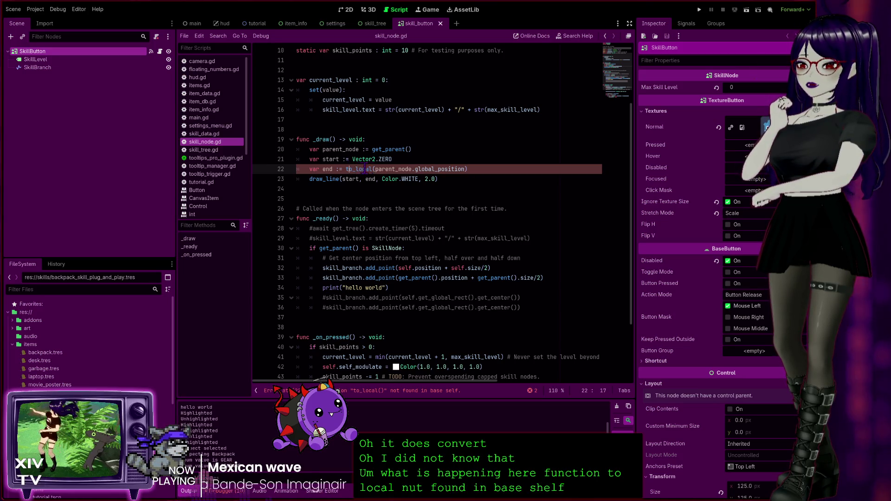
{"action": "left_click", "coordinate": [372, 169]}
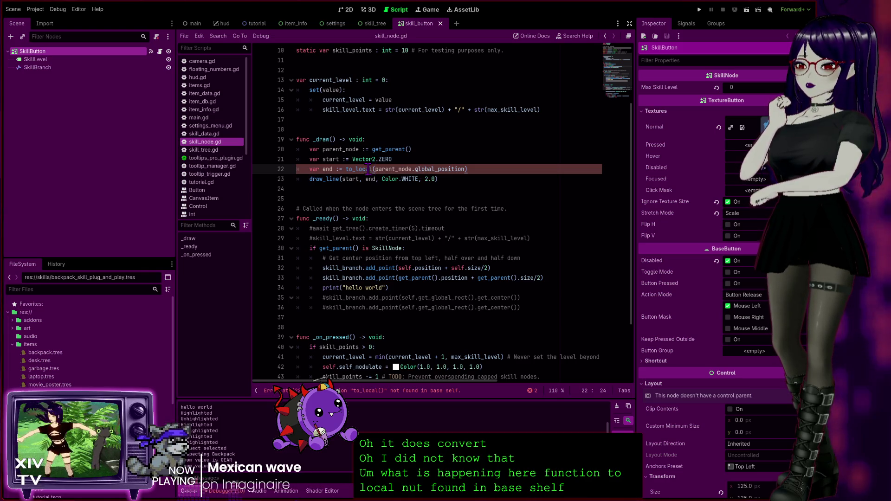
{"action": "left_click_drag", "start_coordinate": [345, 169], "coordinate": [373, 168]}
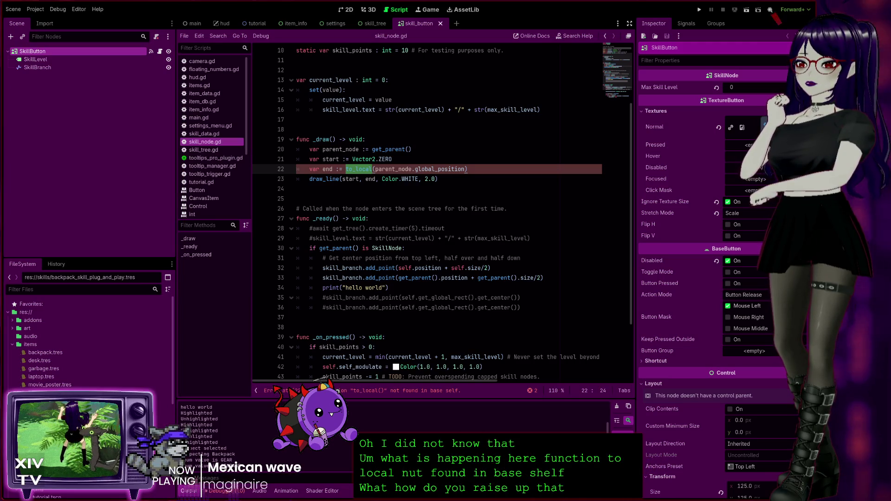
Step: Review the Debugger's errors, including items.gd:15, then run the game with the to_local line commented out
{"action": "left_click", "coordinate": [226, 490]}
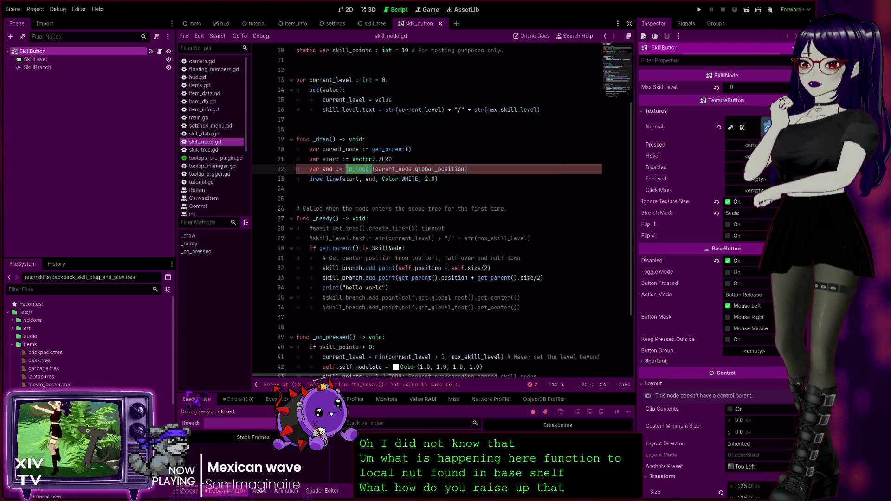
{"action": "scroll", "coordinate": [371, 450], "scroll_direction": "down", "scroll_amount": 2}
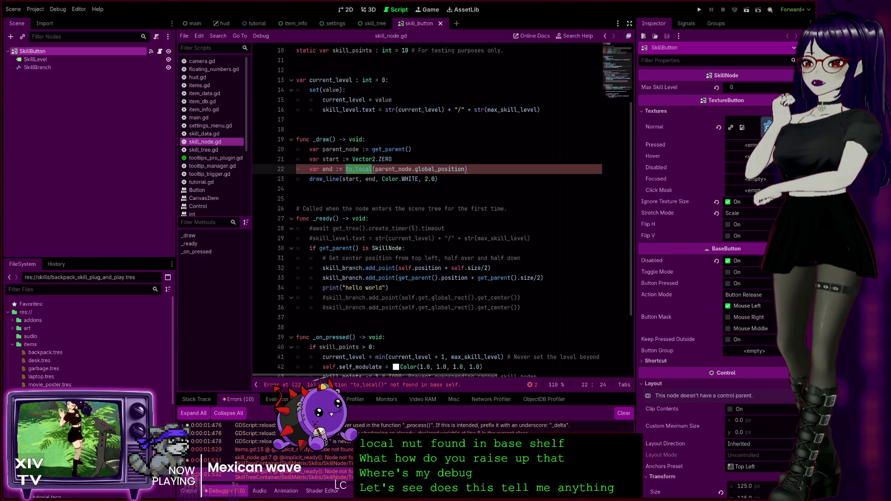
{"action": "left_click", "coordinate": [417, 425]}
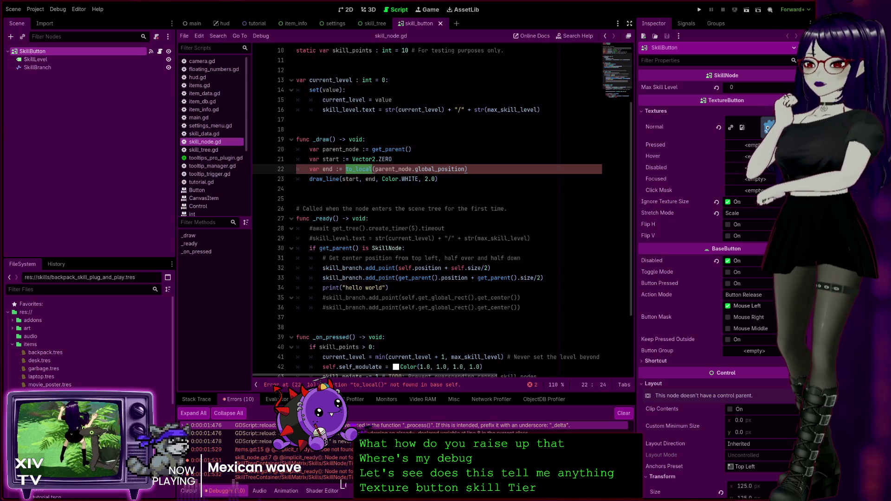
{"action": "left_click", "coordinate": [251, 449]}
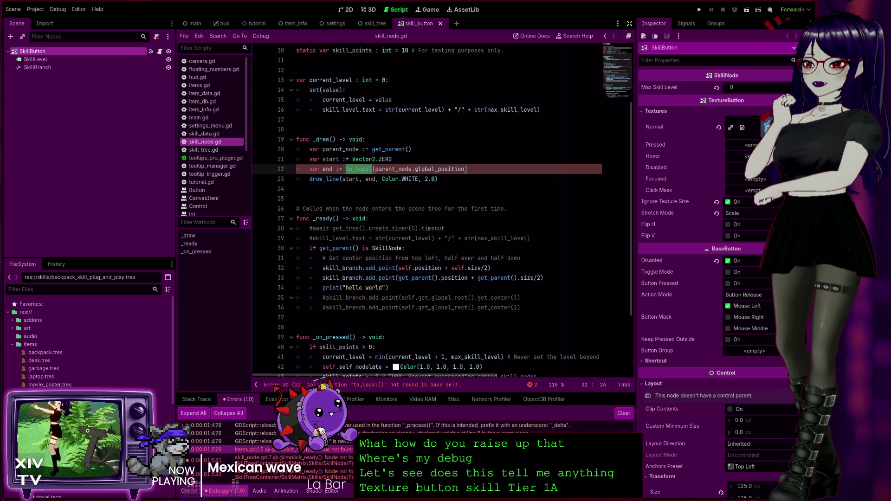
{"action": "left_click", "coordinate": [251, 441]}
{"action": "left_click", "coordinate": [575, 425]}
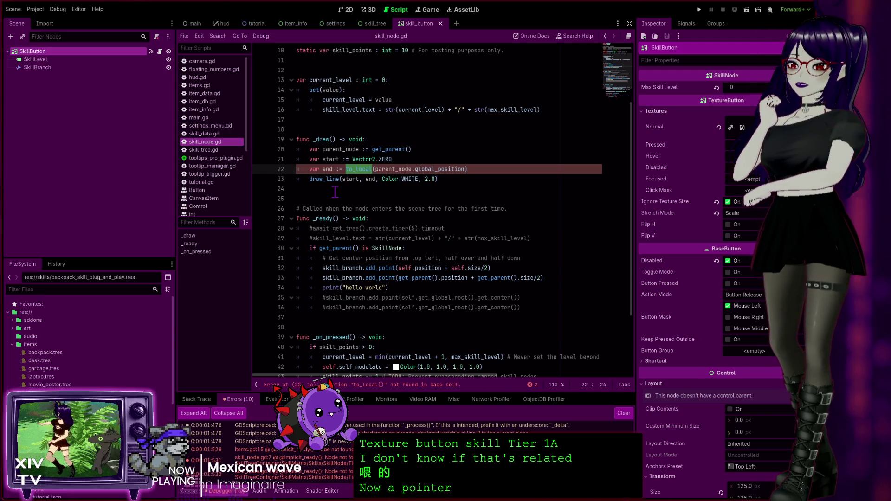
{"action": "left_click", "coordinate": [383, 178]}
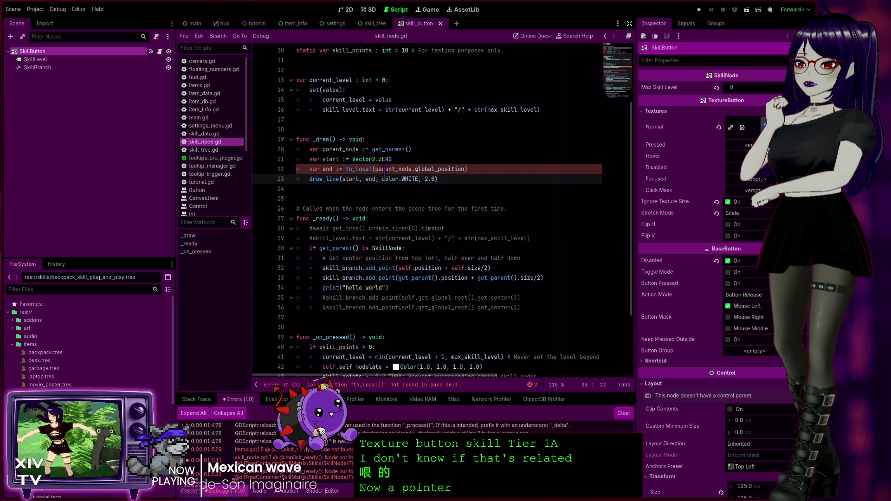
{"action": "key", "text": "F5"}
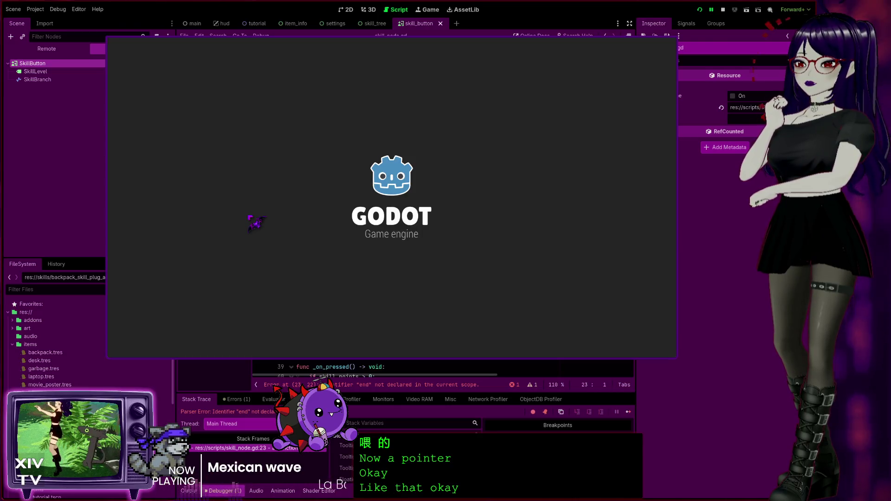
Step: Stop the game and uncomment line 22, making end simply parent_node.global_position without to_local
{"action": "key", "text": "F8"}
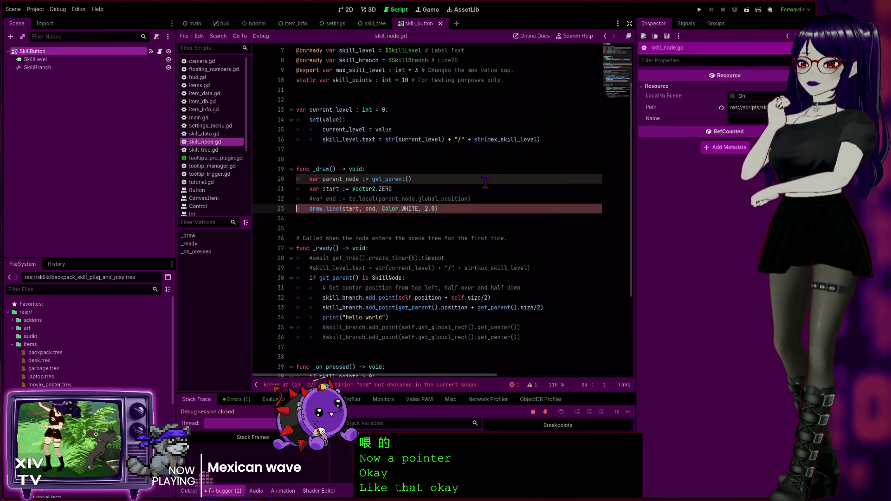
{"action": "left_click", "coordinate": [474, 198]}
{"action": "key", "text": "ctrl+k"}
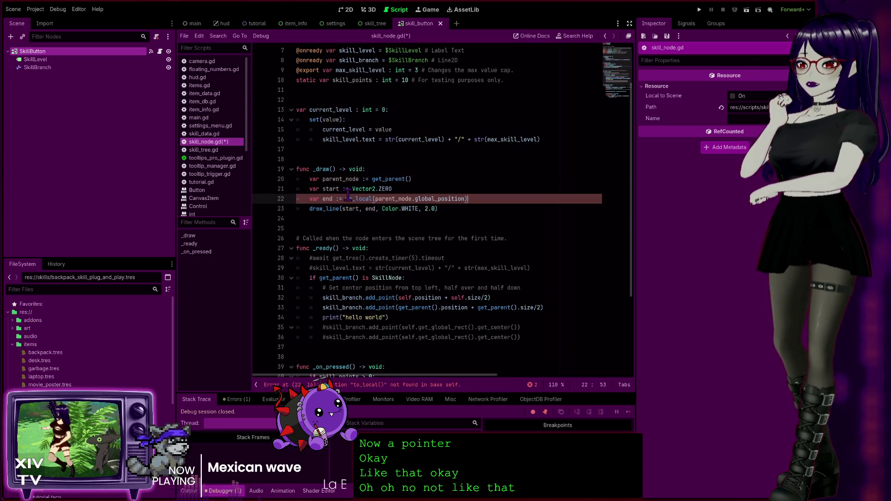
{"action": "left_click_drag", "start_coordinate": [346, 199], "coordinate": [376, 199]}
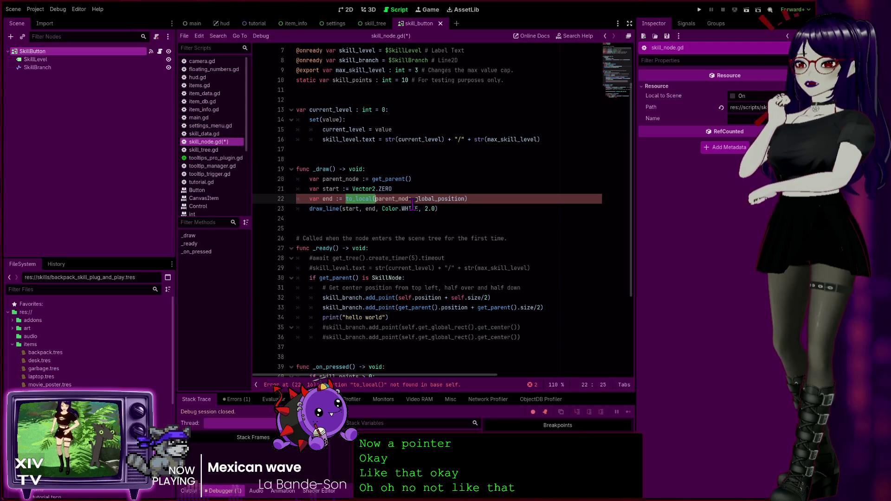
{"action": "key", "text": "BackSpace"}
{"action": "left_click", "coordinate": [468, 198]}
{"action": "key", "text": "BackSpace"}
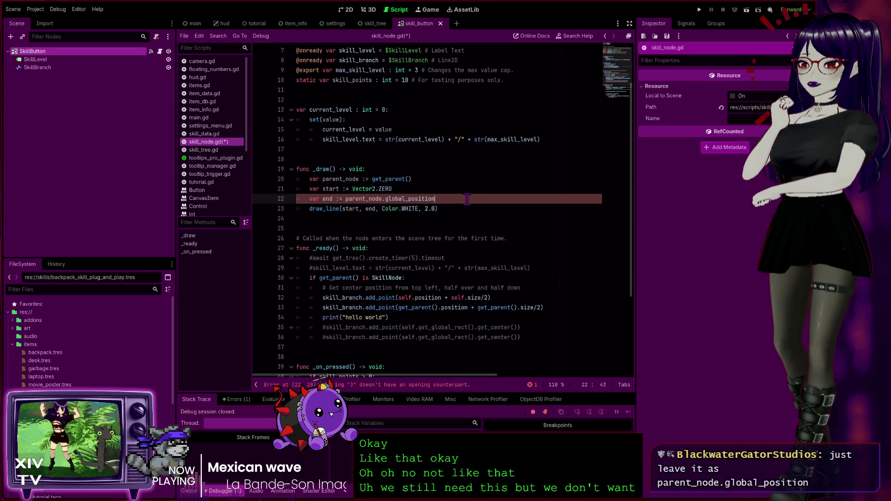
Step: Compare lines 21 and 22, briefly try Vector2 in place of parent_node, then undo it
{"action": "left_click", "coordinate": [505, 179]}
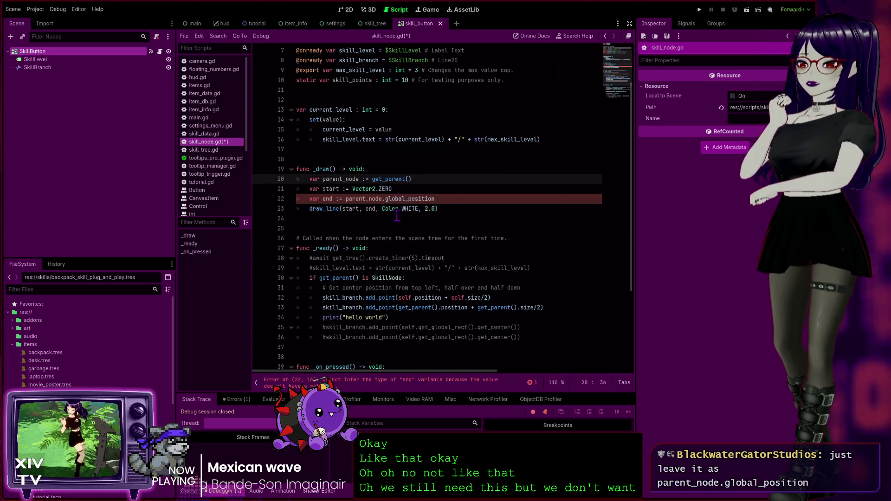
{"action": "left_click", "coordinate": [381, 199]}
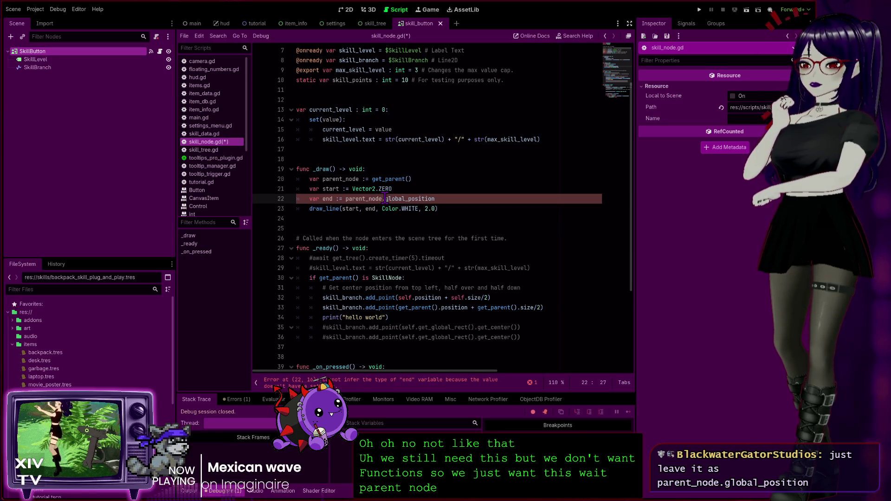
{"action": "left_click", "coordinate": [540, 198]}
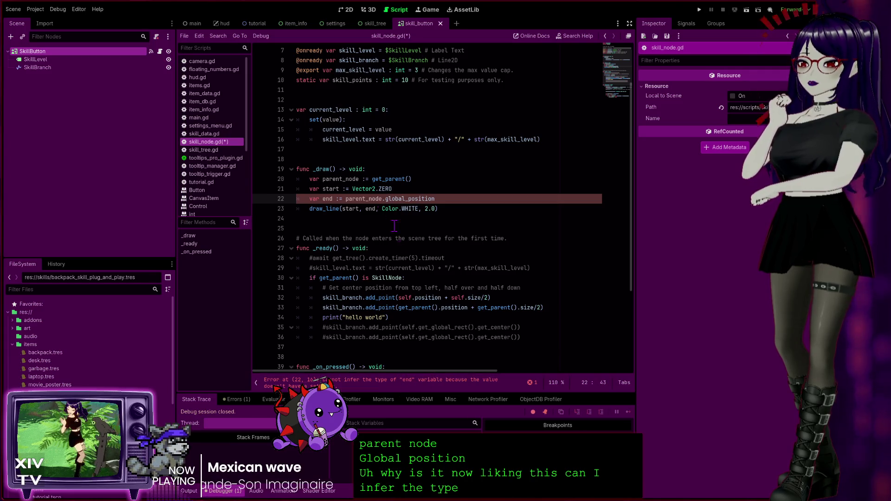
{"action": "left_click", "coordinate": [345, 199]}
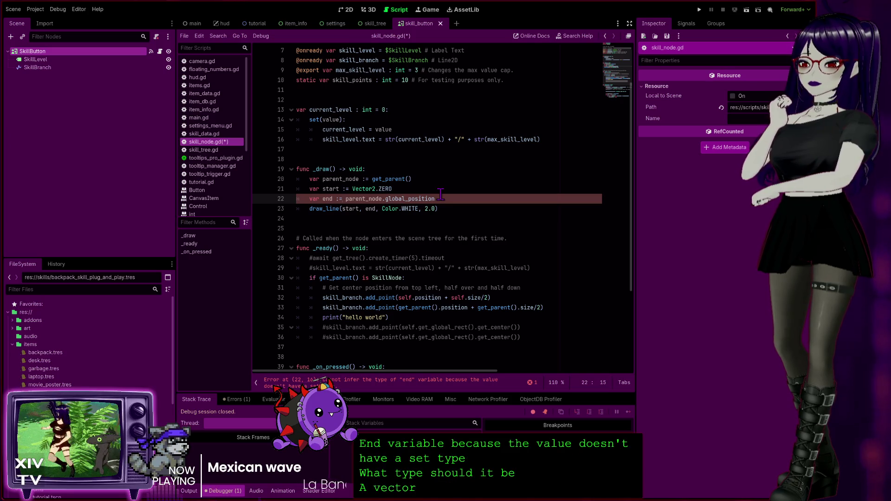
{"action": "left_click", "coordinate": [329, 189]}
{"action": "left_click", "coordinate": [343, 198]}
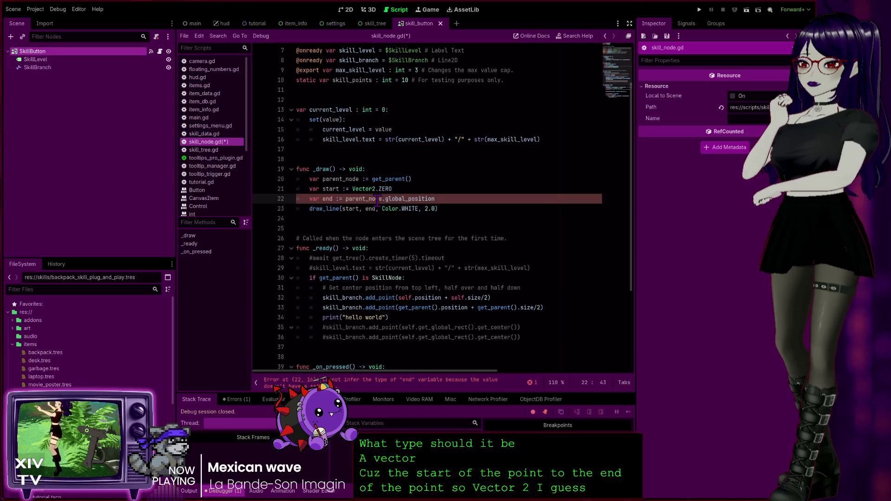
{"action": "left_click_drag", "start_coordinate": [382, 198], "coordinate": [347, 200]}
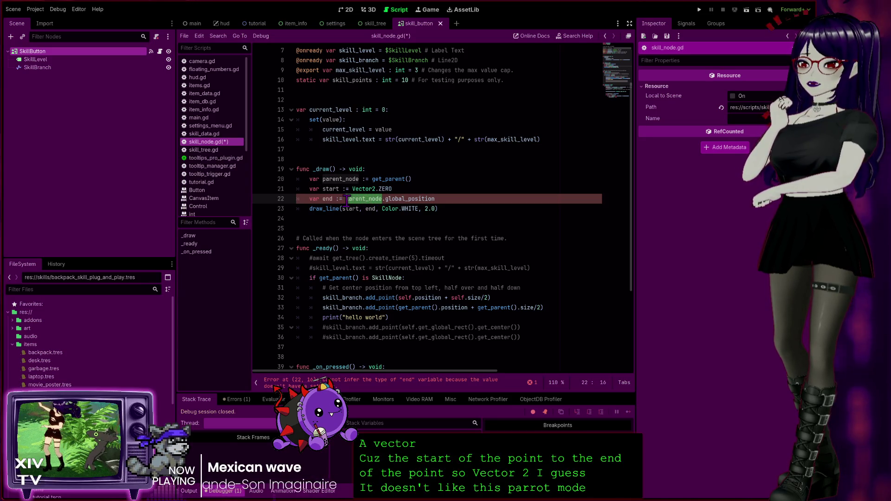
{"action": "type", "text": "Vector2"}
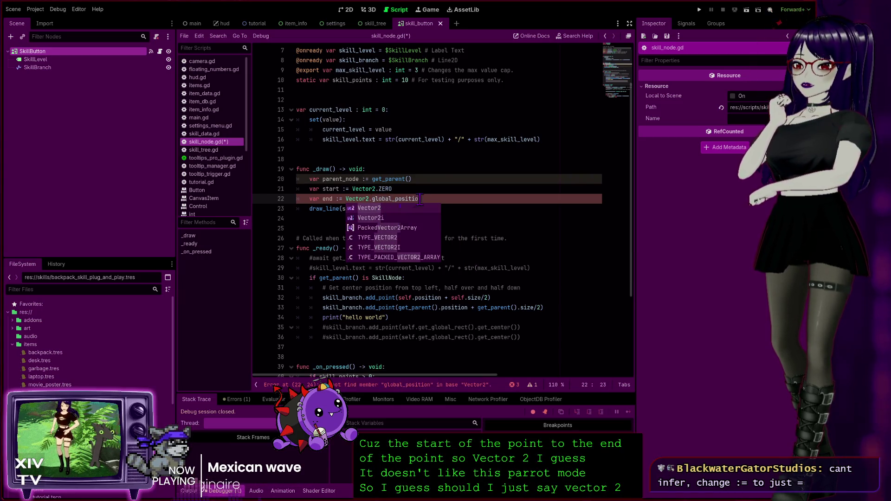
{"action": "key", "text": "Escape"}
{"action": "key", "text": "ctrl+z"}
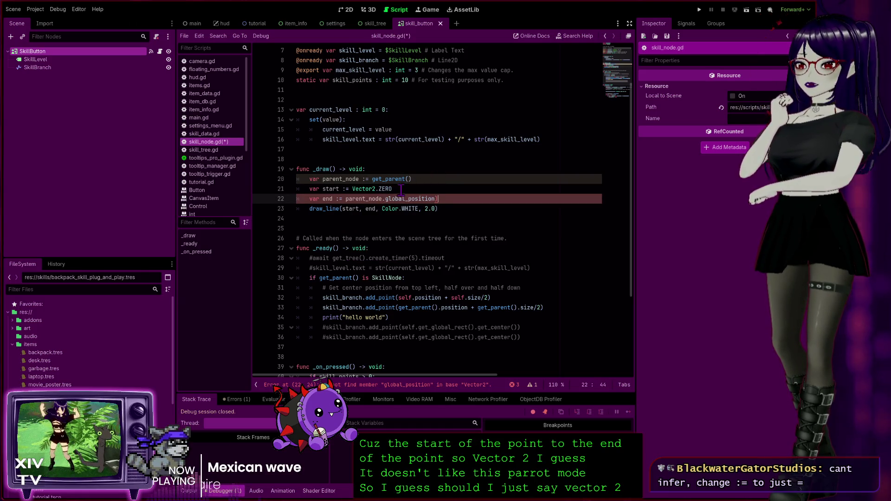
Step: Remove the trailing parenthesis, change end's := to a plain =, and save skill_node.gd
{"action": "key", "text": "BackSpace"}
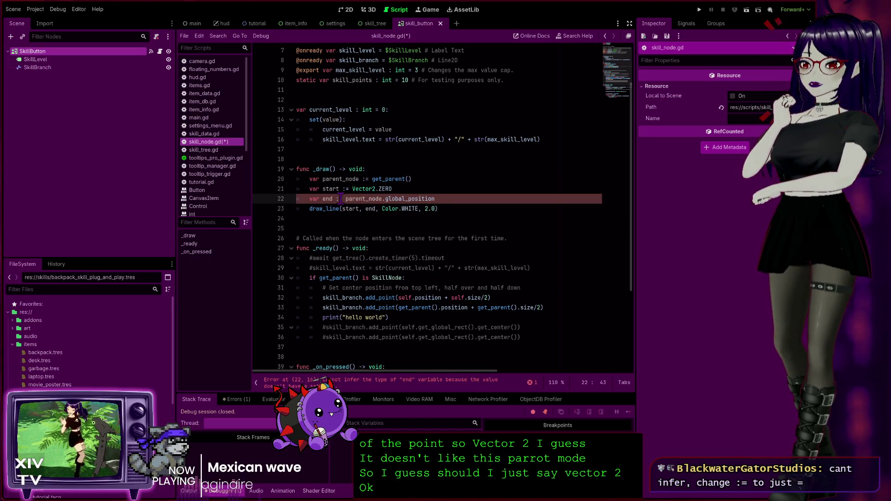
{"action": "key", "text": "BackSpace"}
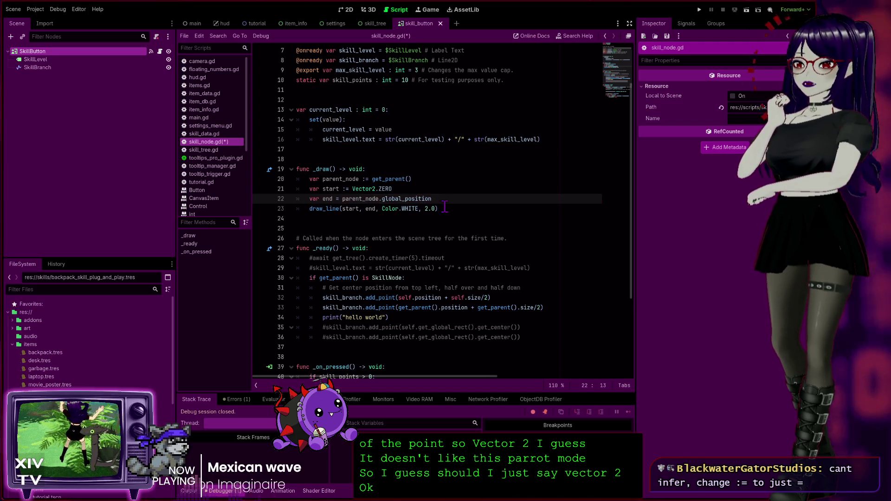
{"action": "left_click", "coordinate": [468, 199]}
{"action": "key", "text": "ctrl+s"}
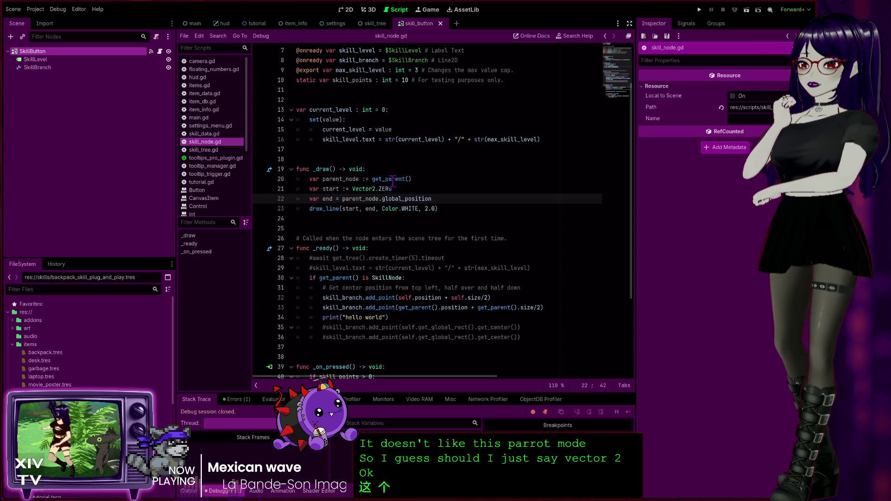
Step: Run the game and inspect the backpack to view its Skill Tree
{"action": "left_click", "coordinate": [700, 9]}
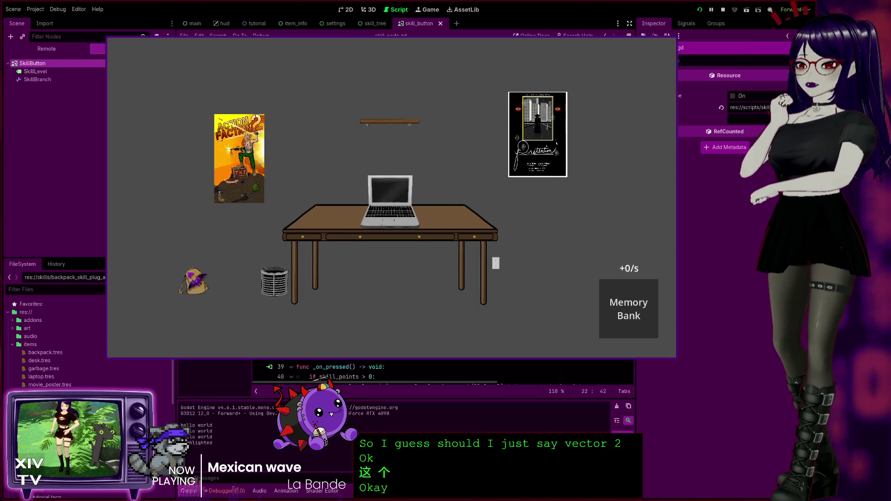
{"action": "left_click", "coordinate": [203, 278]}
{"action": "left_click", "coordinate": [217, 277]}
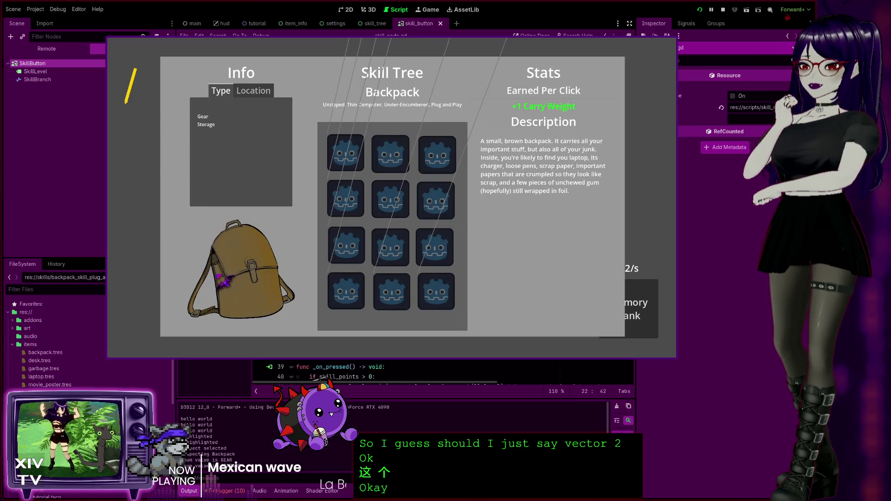
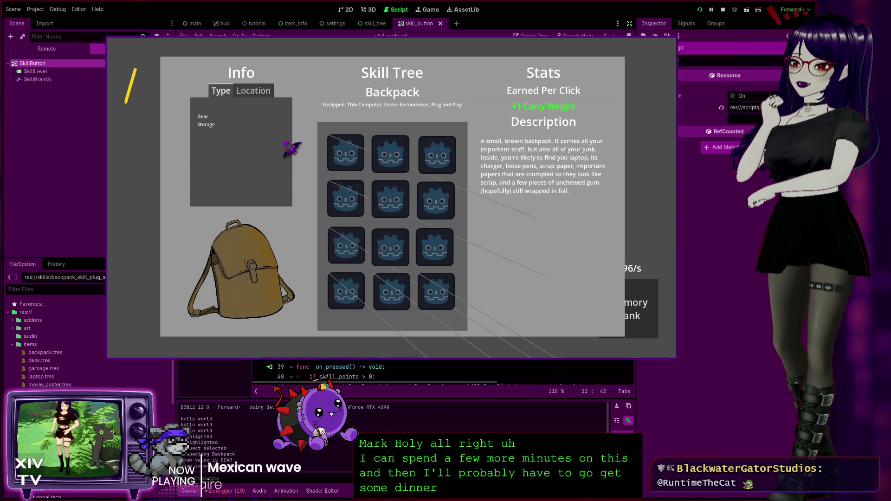
Step: Unlock all seven backpack skill nodes, with the first at 2/2, then close and rerun the game
{"action": "left_click", "coordinate": [346, 155]}
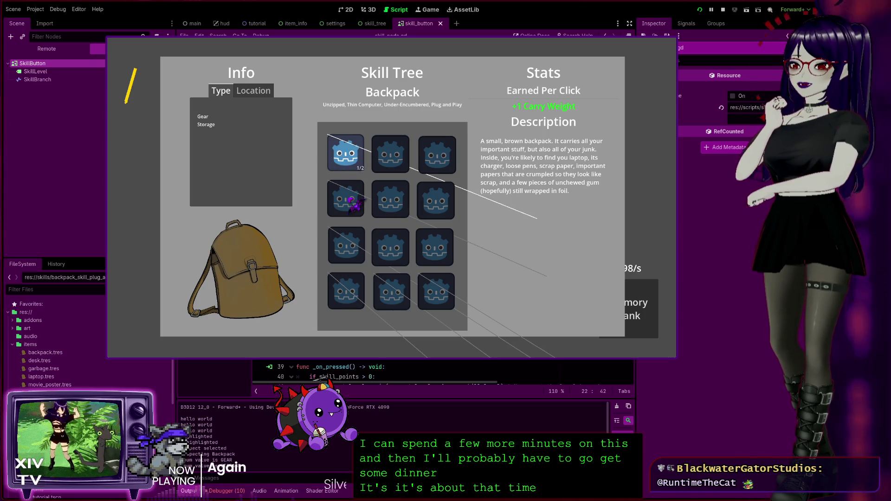
{"action": "left_click", "coordinate": [357, 166]}
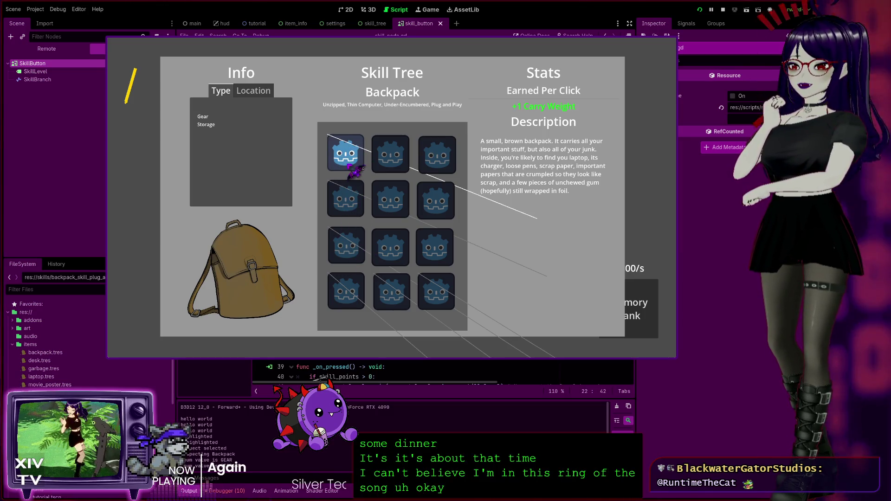
{"action": "left_click", "coordinate": [341, 211]}
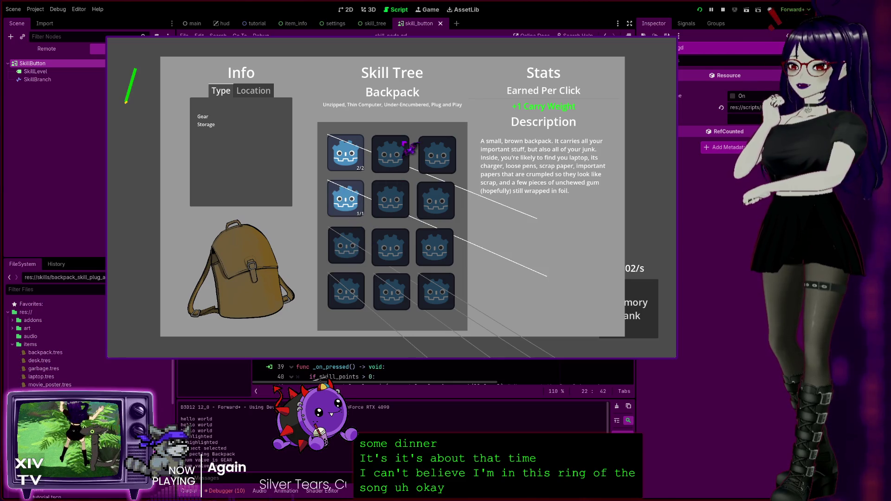
{"action": "left_click", "coordinate": [352, 242]}
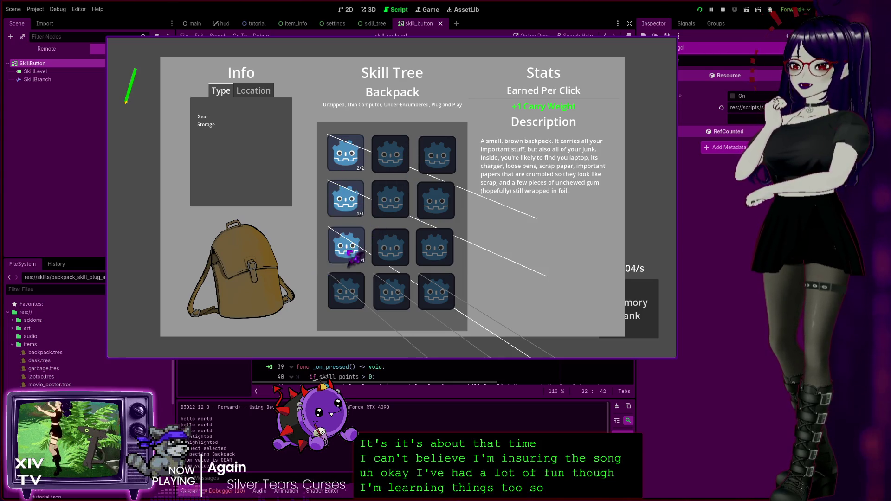
{"action": "left_click", "coordinate": [351, 302]}
{"action": "left_click", "coordinate": [392, 297]}
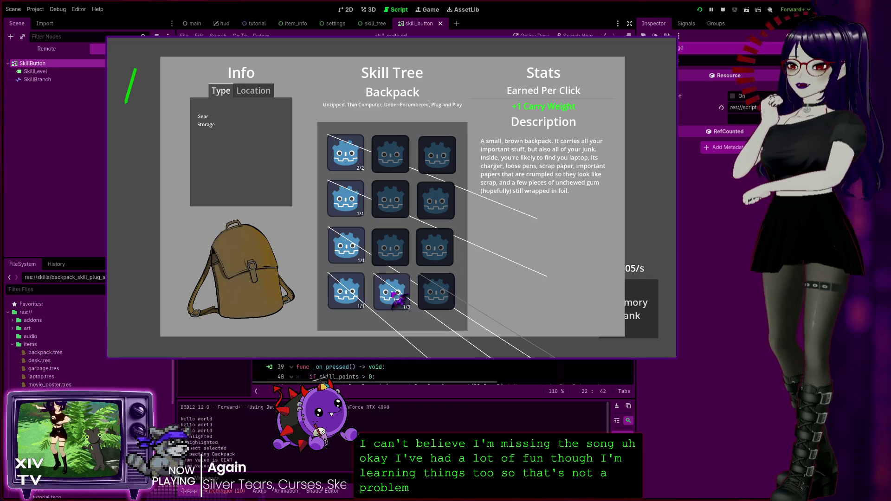
{"action": "left_click", "coordinate": [441, 293]}
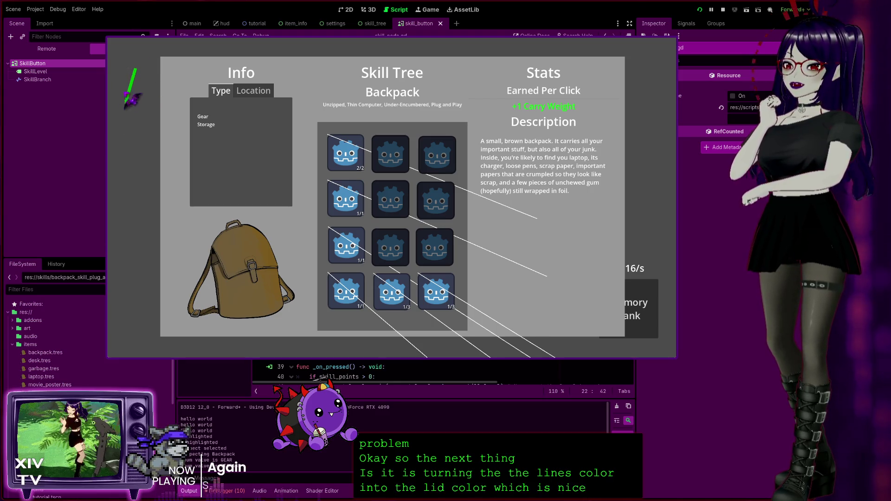
{"action": "left_click", "coordinate": [671, 44]}
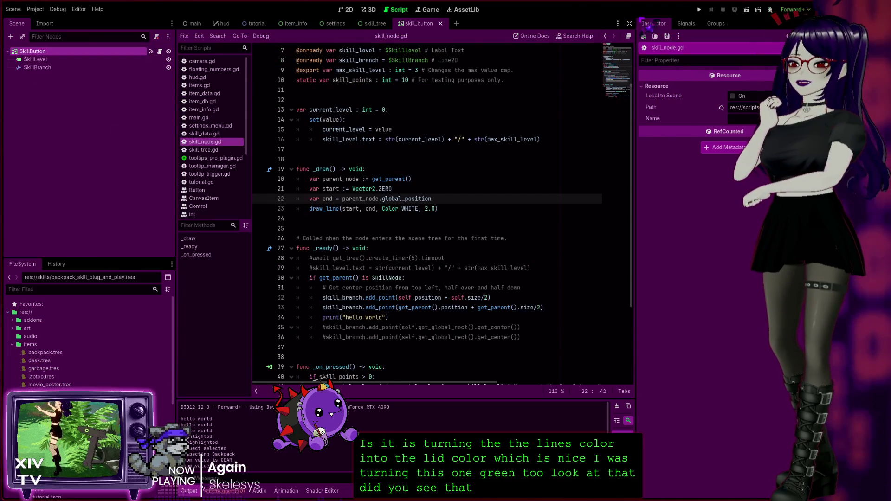
{"action": "left_click", "coordinate": [699, 9]}
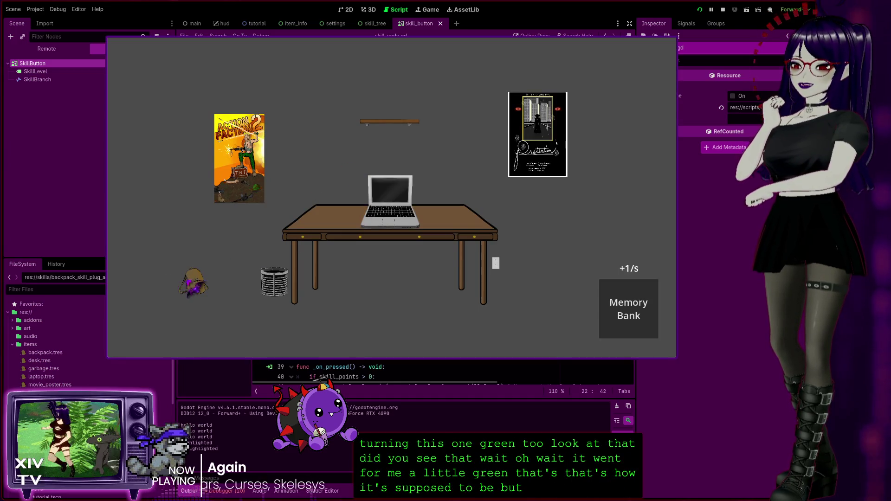
Step: Inspect the backpack, unlock all seven skill nodes with the first at 2/2, then close the game
{"action": "left_click", "coordinate": [193, 280]}
{"action": "left_click", "coordinate": [203, 282]}
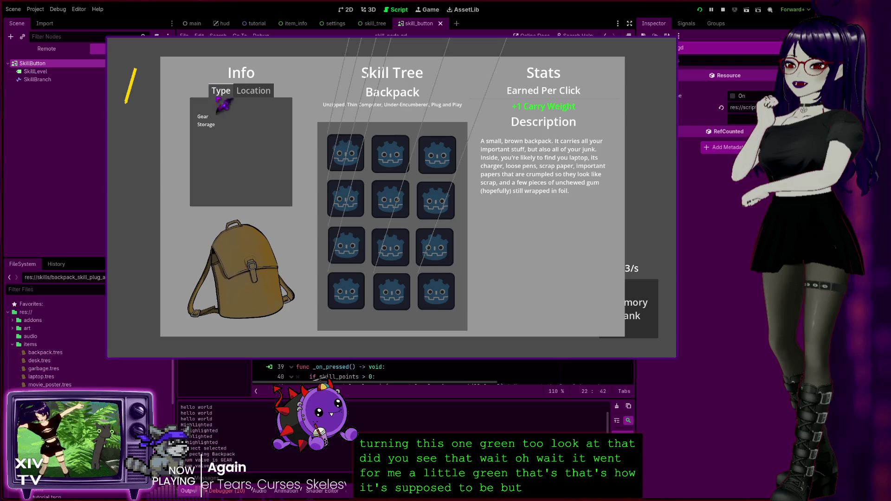
{"action": "left_click", "coordinate": [346, 153]}
{"action": "left_click", "coordinate": [346, 154]}
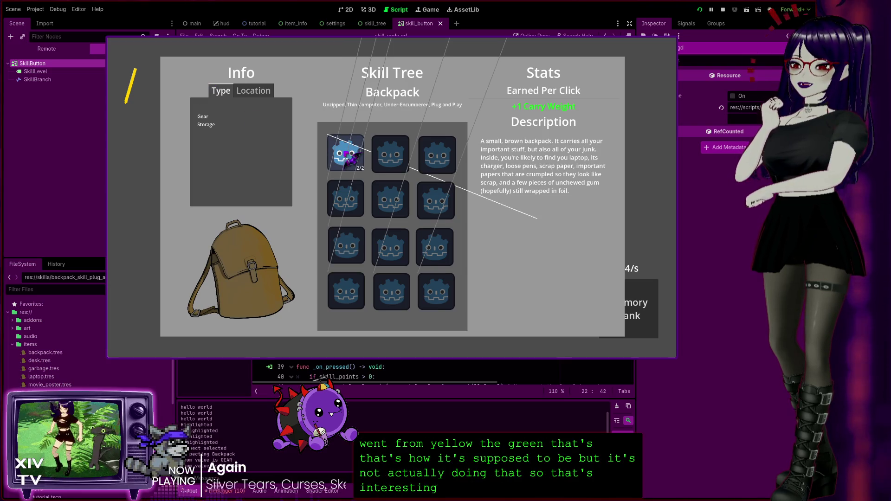
{"action": "left_click", "coordinate": [360, 199]}
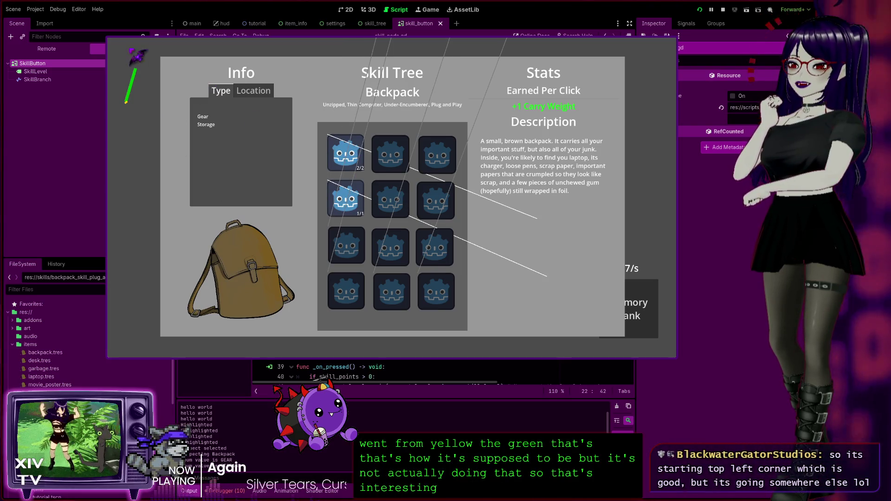
{"action": "left_click", "coordinate": [347, 247]}
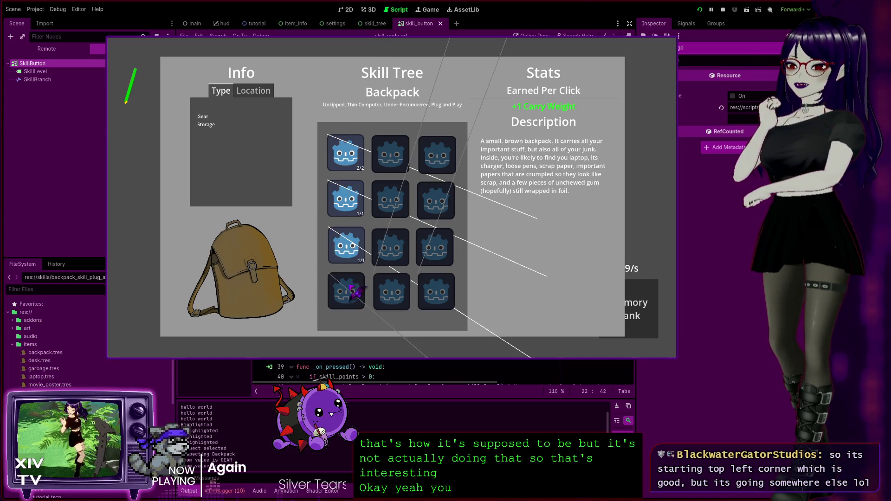
{"action": "left_click", "coordinate": [355, 297]}
{"action": "left_click", "coordinate": [398, 296]}
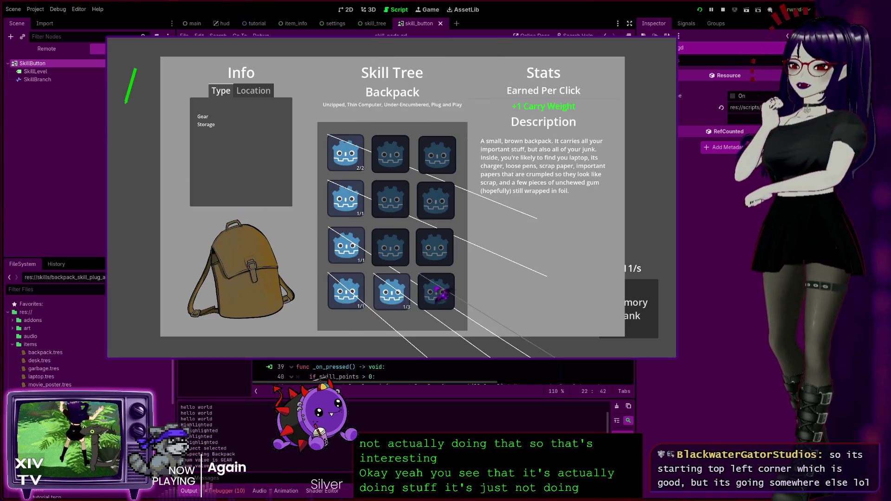
{"action": "left_click", "coordinate": [448, 294]}
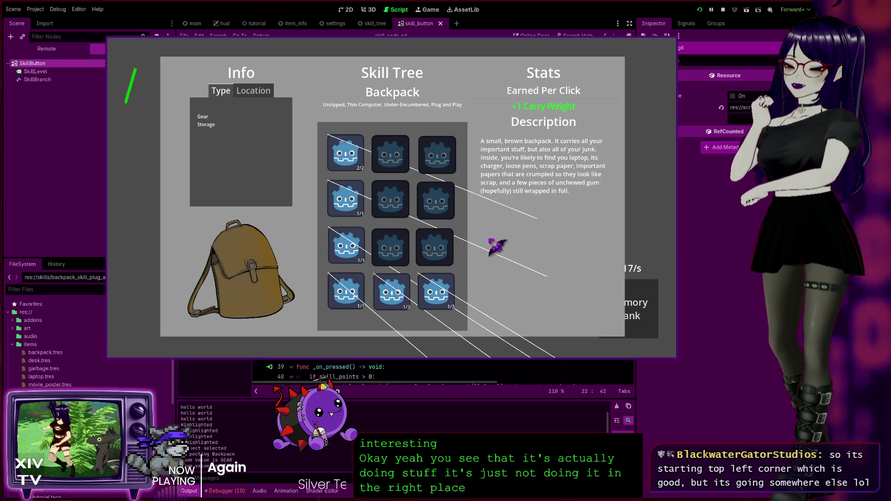
{"action": "left_click", "coordinate": [673, 45]}
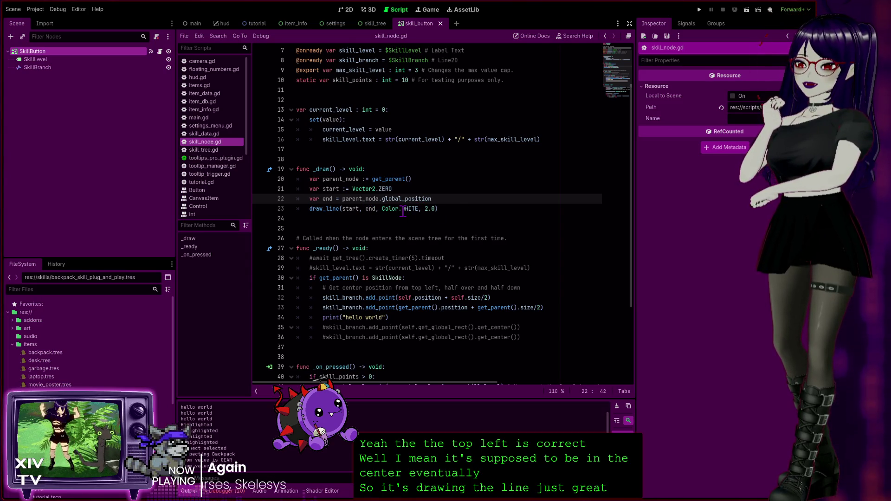
Step: Add the comment '# For debugging Line2D offset BUG' above func _draw and save skill_node.gd
{"action": "left_click", "coordinate": [371, 164]}
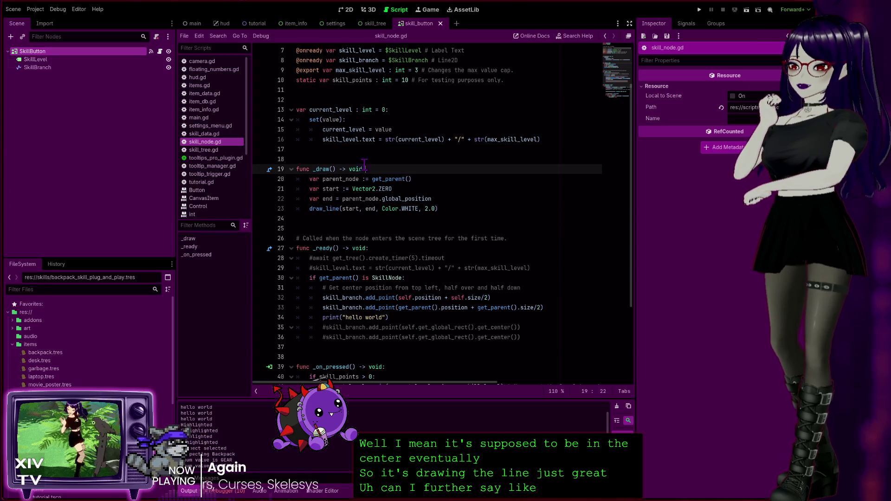
{"action": "left_click", "coordinate": [360, 159]}
{"action": "key", "text": "Return"}
{"action": "type", "text": "#"}
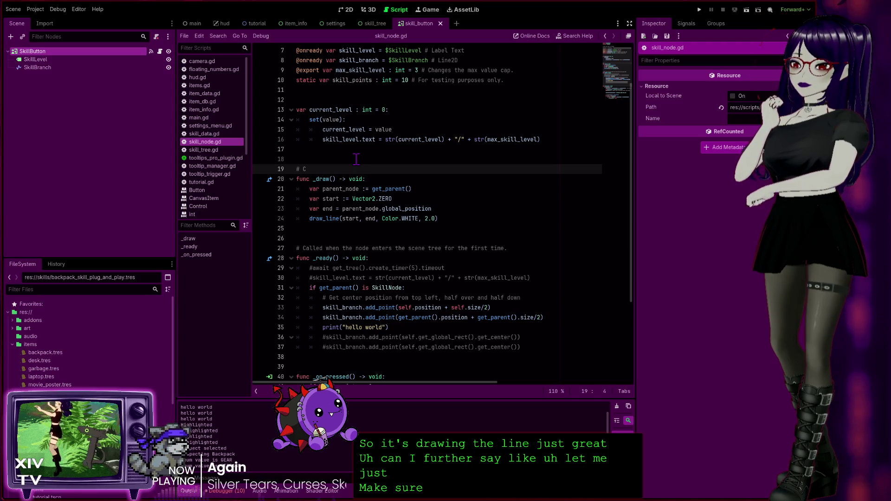
{"action": "type", "text": "For debuggin L"}
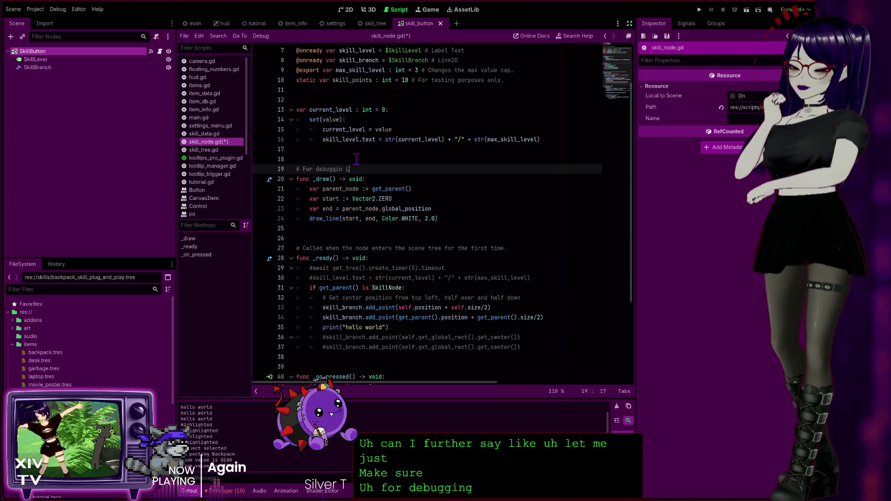
{"action": "type", "text": "ine2D"}
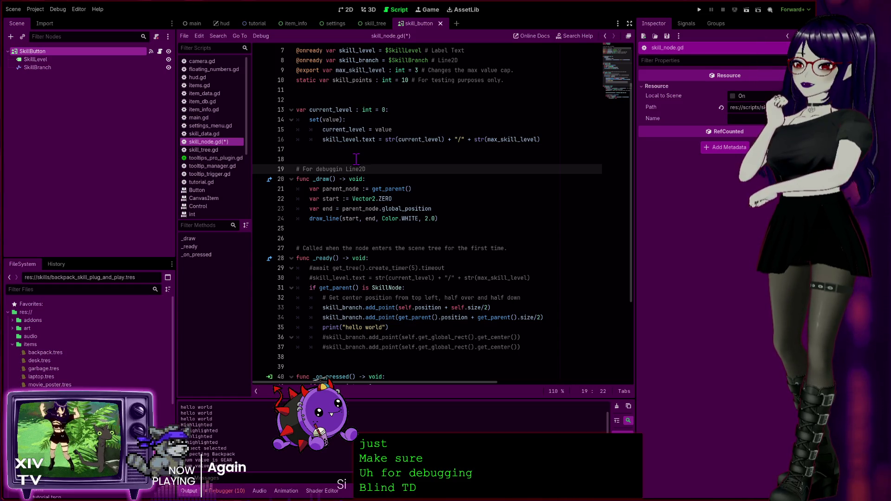
{"action": "key", "text": "Left"}
{"action": "key", "text": "Left"}
{"action": "key", "text": "Left"}
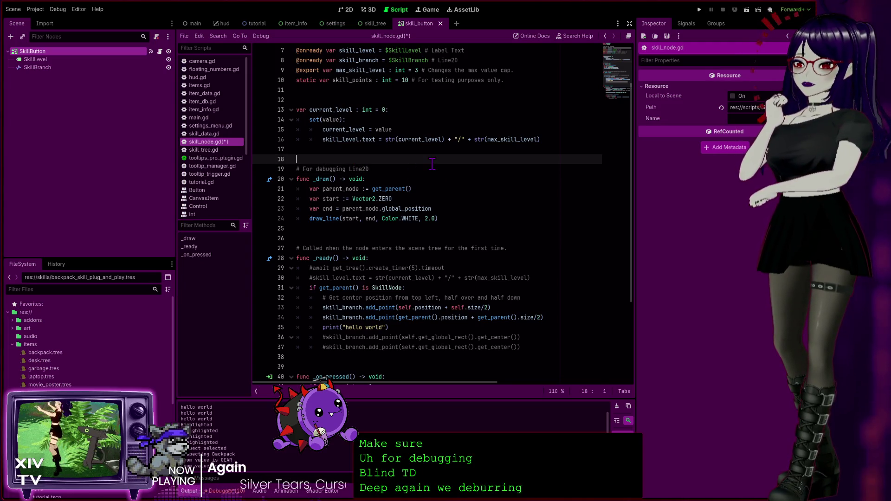
{"action": "left_click", "coordinate": [402, 168]}
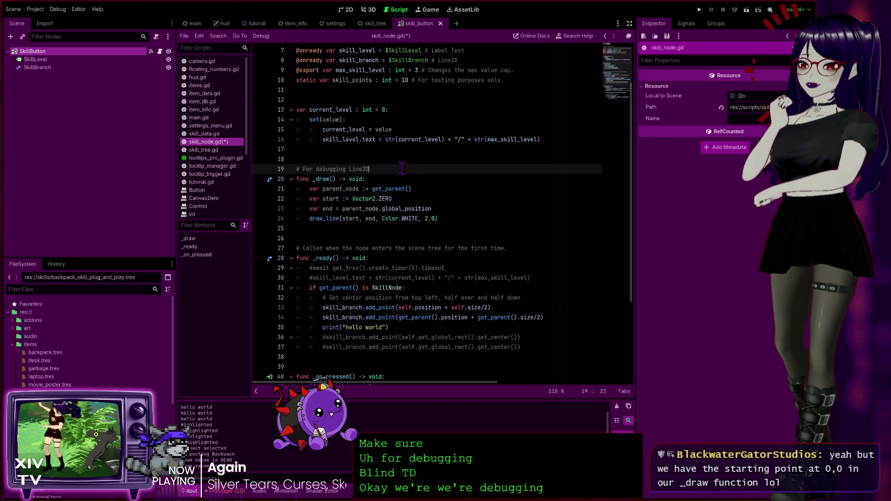
{"action": "type", "text": " offset BUG"}
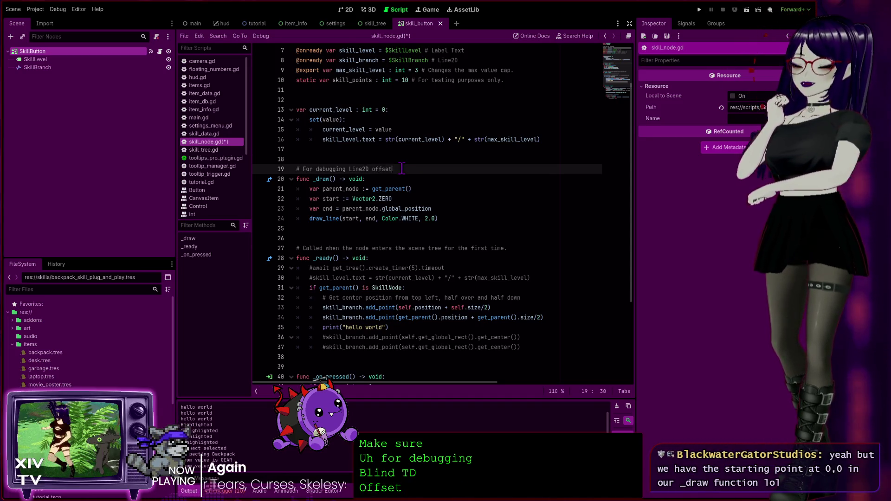
{"action": "key", "text": "ctrl+s"}
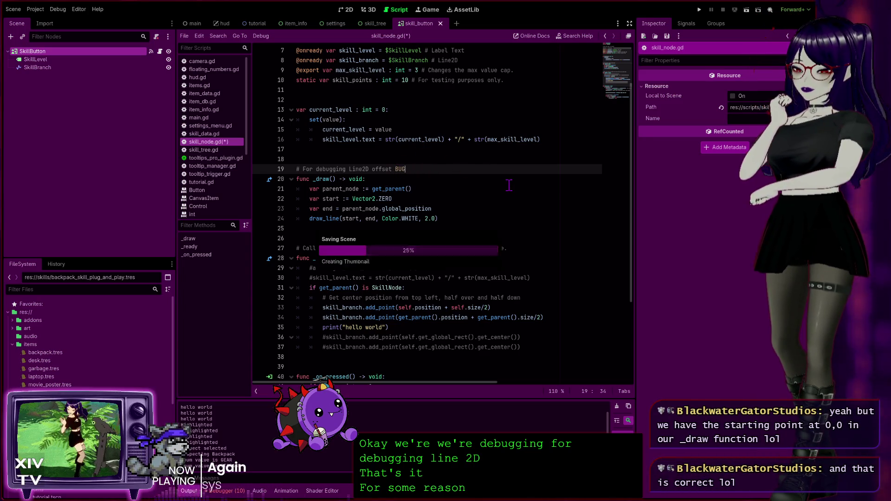
{"action": "key", "text": "ctrl+s"}
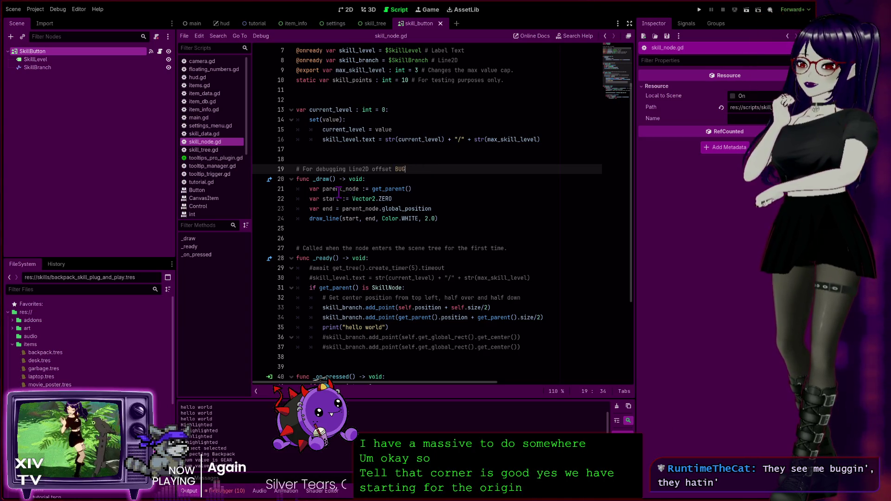
Step: Inspect the _draw, _ready and get_parent identifiers, ending on the _ready lines 29–30
{"action": "double_click", "coordinate": [323, 179]}
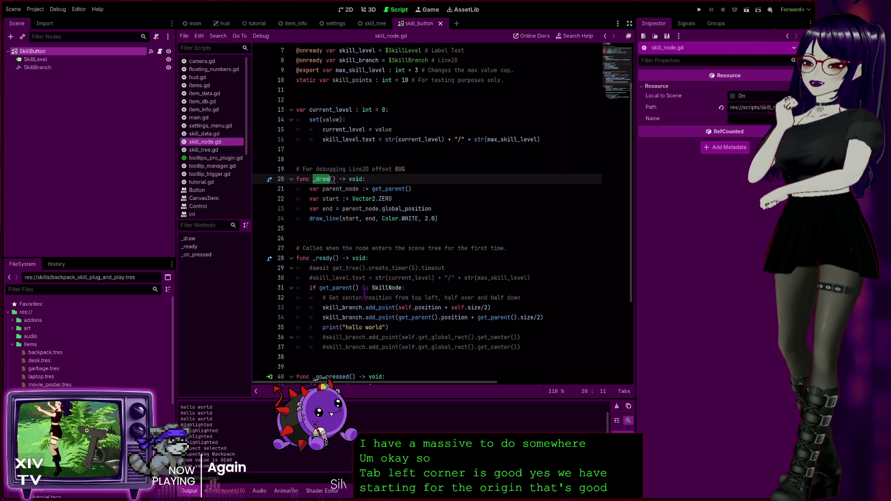
{"action": "double_click", "coordinate": [332, 258]}
{"action": "double_click", "coordinate": [432, 318]}
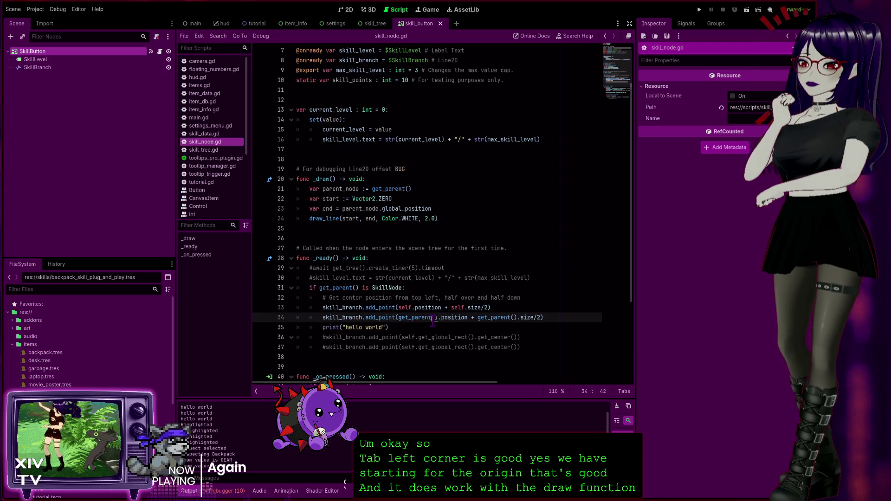
{"action": "left_click", "coordinate": [538, 278]}
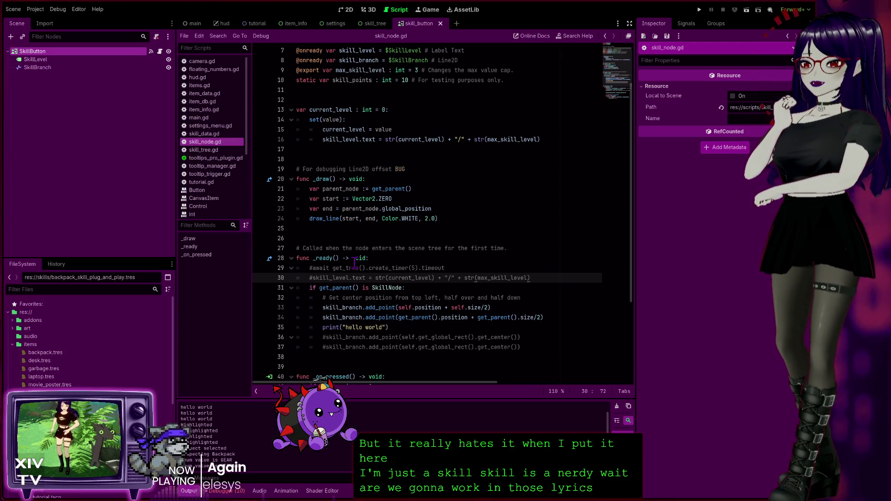
{"action": "left_click", "coordinate": [454, 267]}
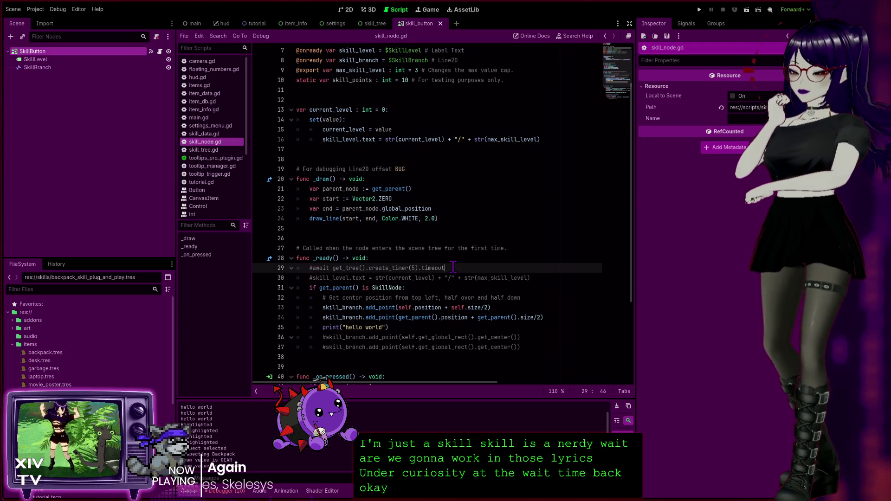
Step: Uncomment the await create_timer(5) line, add queue_redraw() below it, save and run the game
{"action": "key", "text": "ctrl+k"}
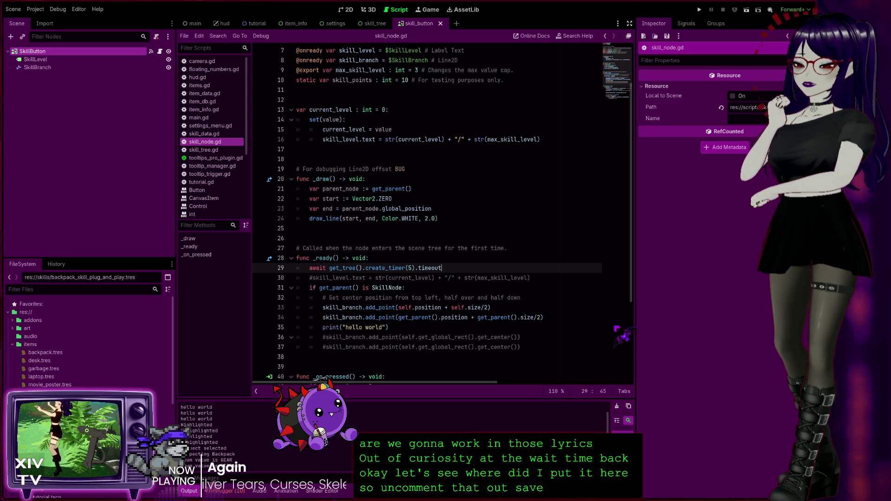
{"action": "key", "text": "Return"}
{"action": "type", "text": "que"}
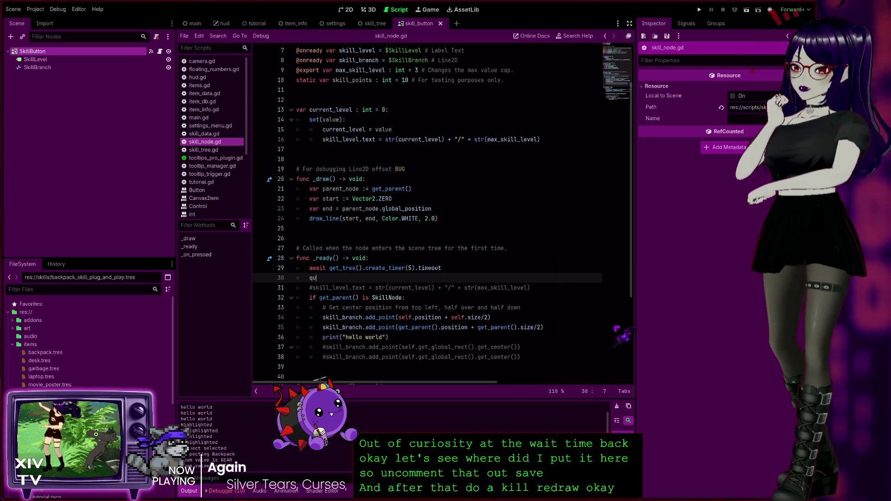
{"action": "key", "text": "Return"}
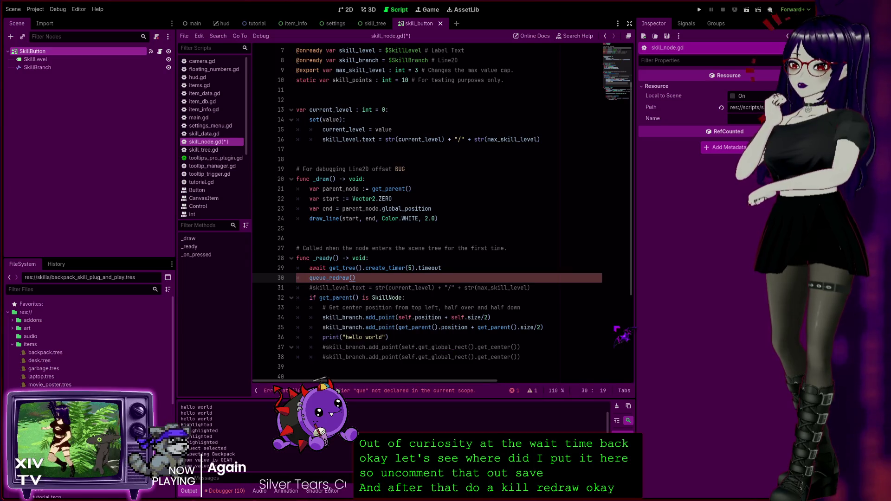
{"action": "key", "text": "ctrl+s"}
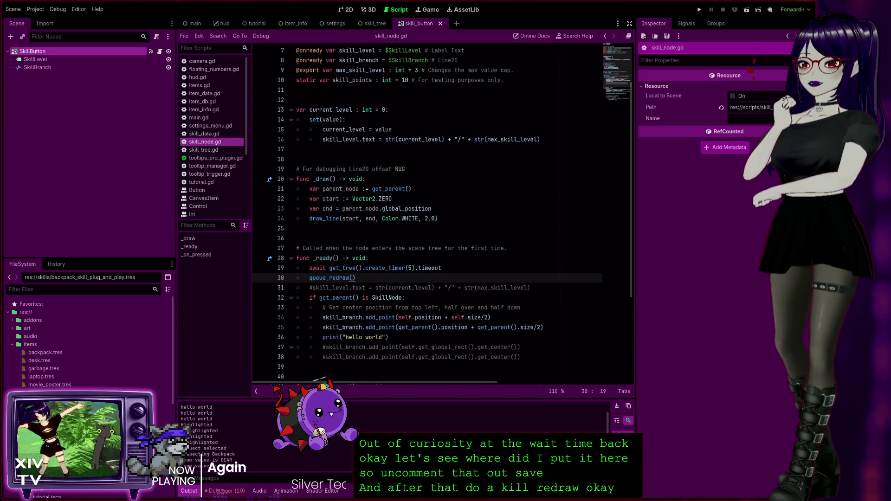
{"action": "left_click", "coordinate": [699, 9]}
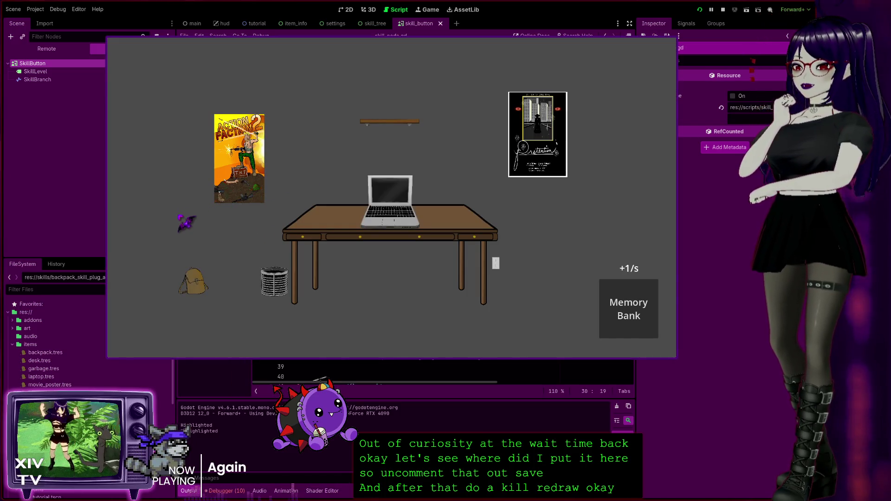
{"action": "left_click", "coordinate": [204, 286]}
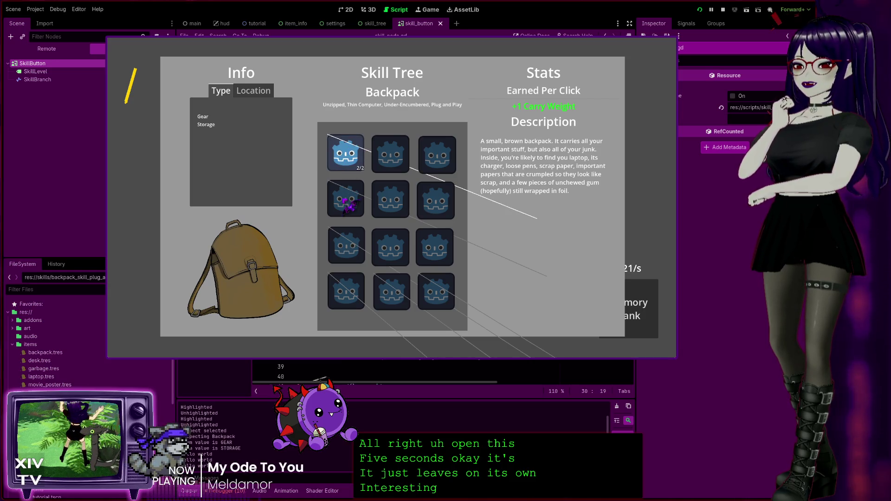
{"action": "left_click", "coordinate": [345, 200]}
{"action": "left_click", "coordinate": [346, 253]}
{"action": "left_click", "coordinate": [346, 292]}
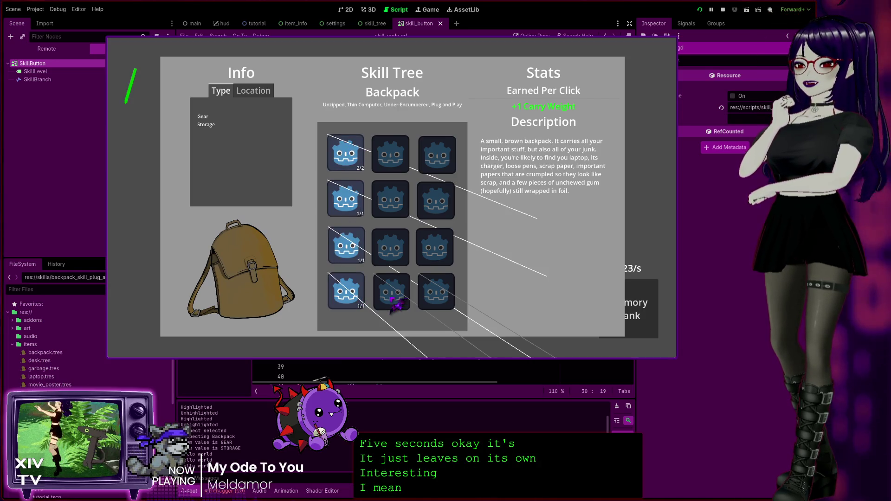
{"action": "left_click", "coordinate": [391, 291]}
{"action": "left_click", "coordinate": [436, 291]}
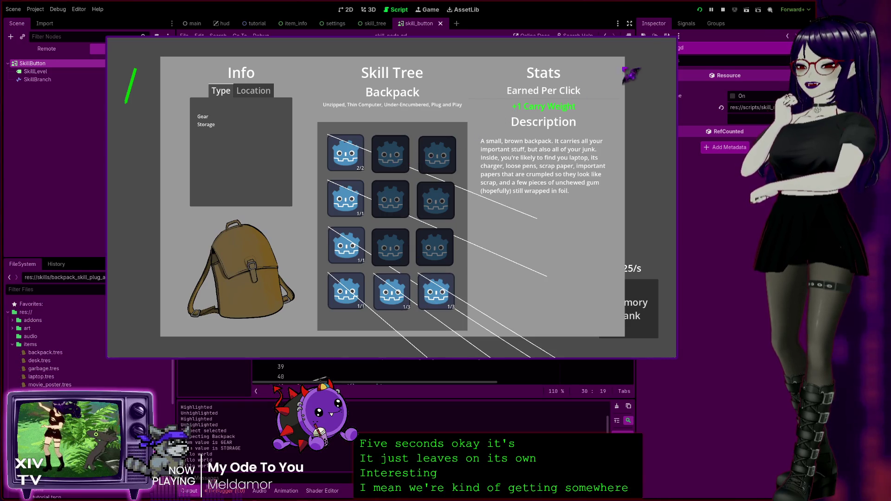
{"action": "left_click", "coordinate": [674, 45]}
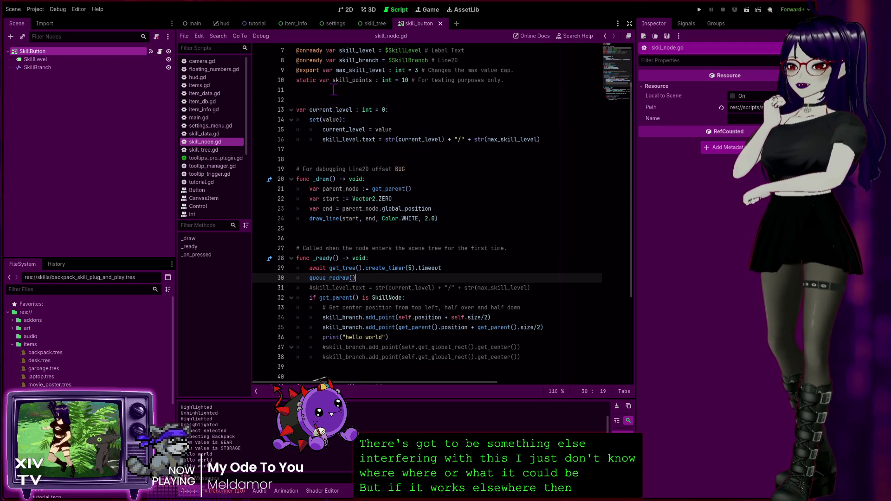
{"action": "left_click", "coordinate": [192, 23]}
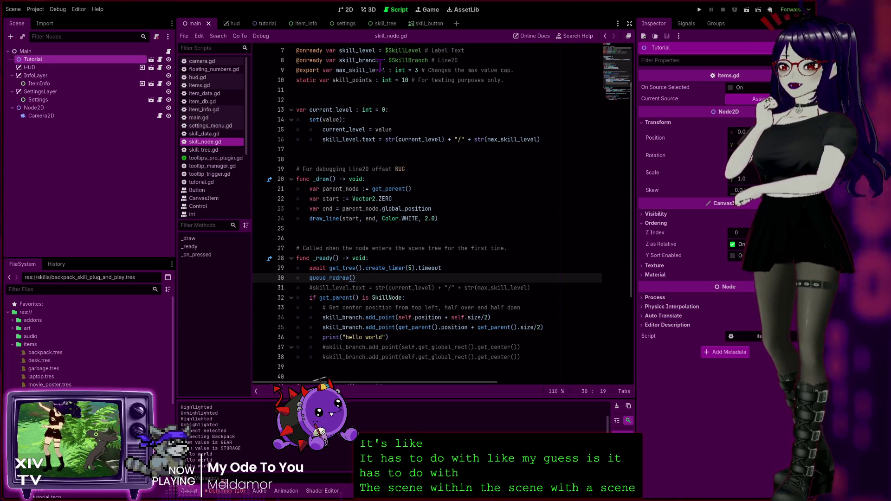
{"action": "left_click", "coordinate": [426, 23]}
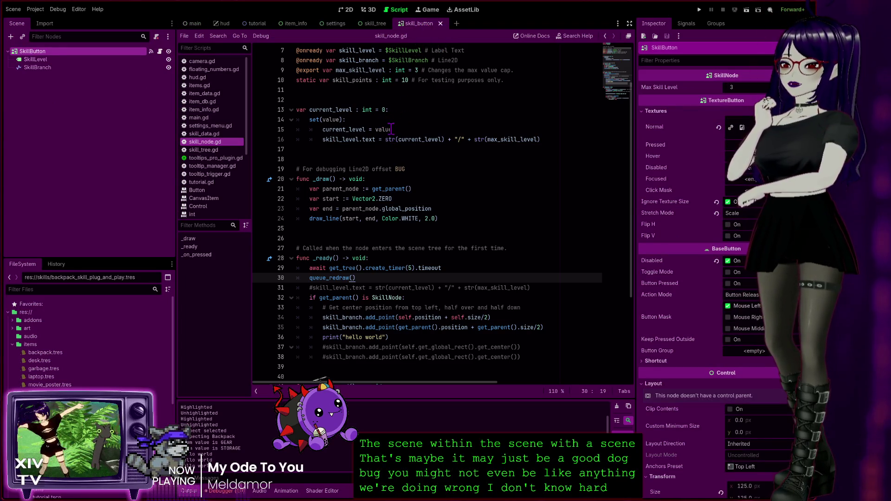
{"action": "left_click", "coordinate": [373, 23]}
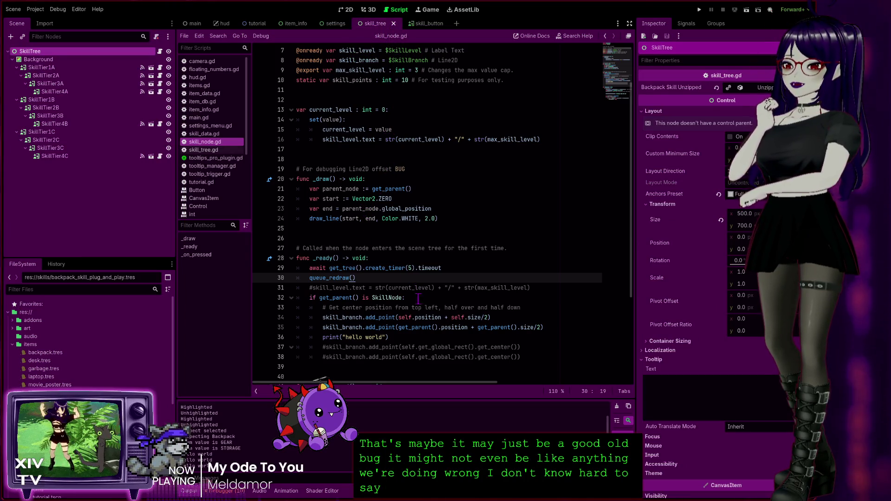
{"action": "scroll", "coordinate": [419, 298], "scroll_direction": "down", "scroll_amount": 3}
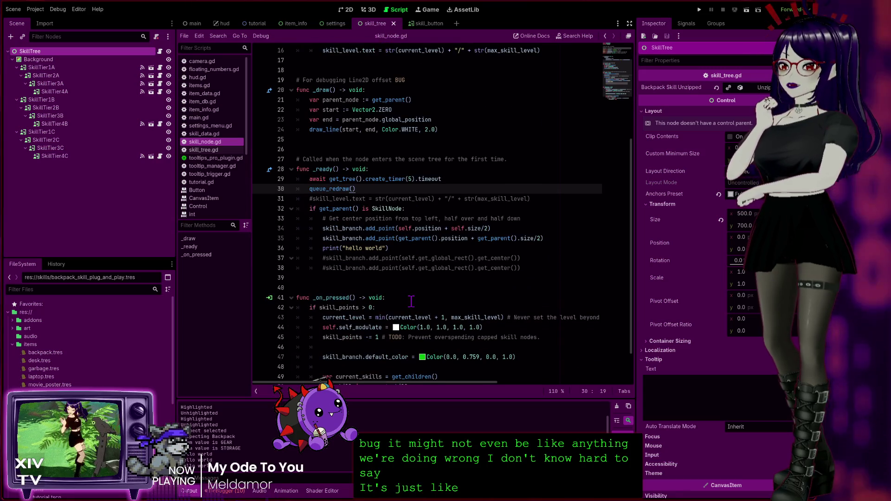
{"action": "scroll", "coordinate": [440, 284], "scroll_direction": "down", "scroll_amount": 2}
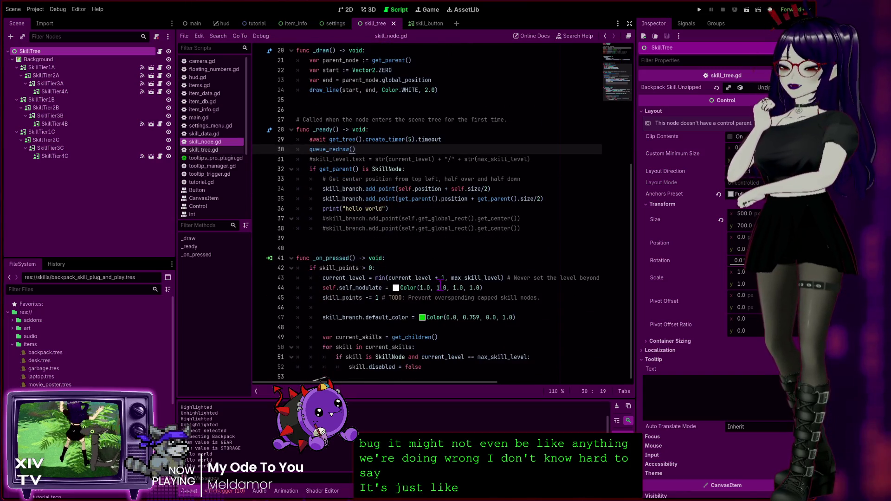
{"action": "scroll", "coordinate": [440, 284], "scroll_direction": "up", "scroll_amount": 3}
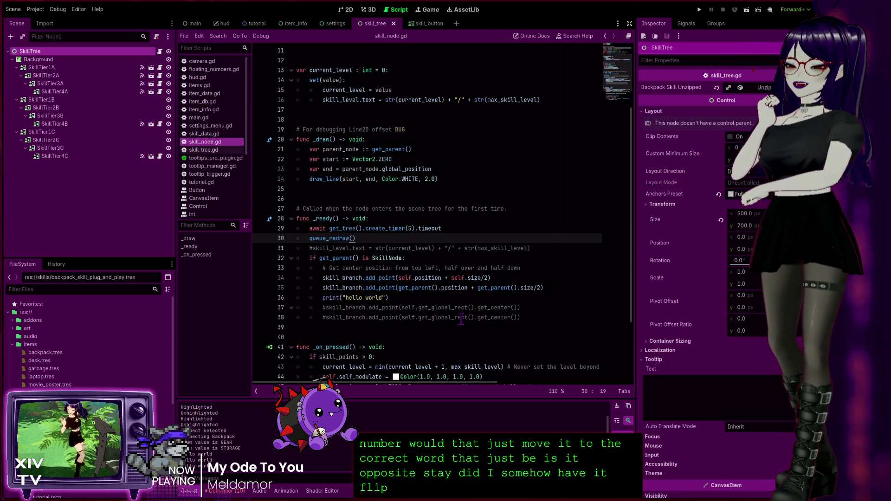
{"action": "scroll", "coordinate": [407, 329], "scroll_direction": "down", "scroll_amount": 1}
{"action": "scroll", "coordinate": [408, 328], "scroll_direction": "down", "scroll_amount": 2}
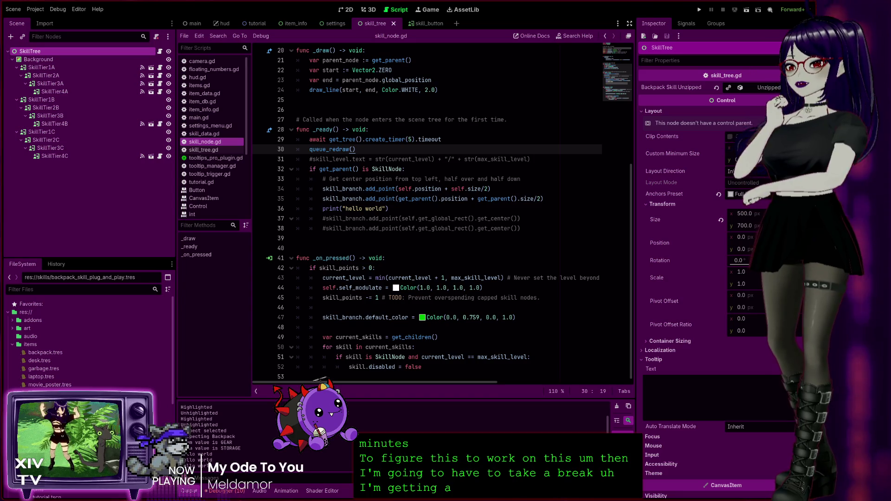
{"action": "left_click", "coordinate": [424, 258]}
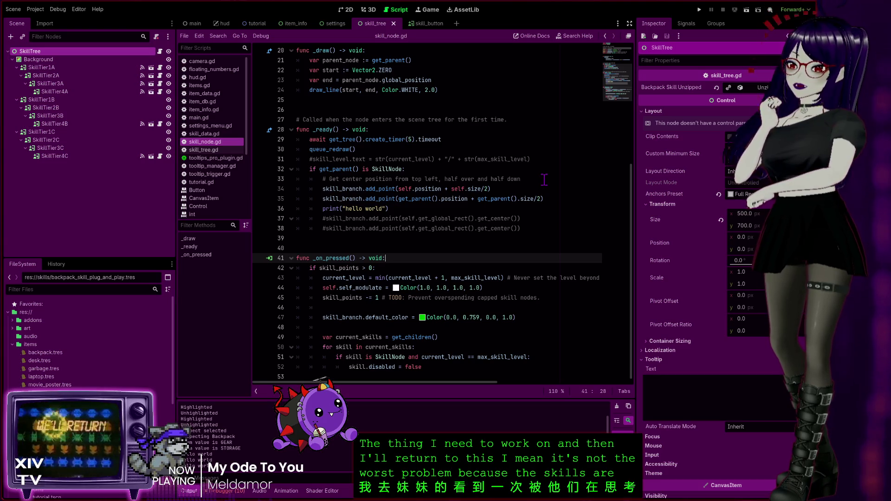
{"action": "left_click", "coordinate": [377, 246]}
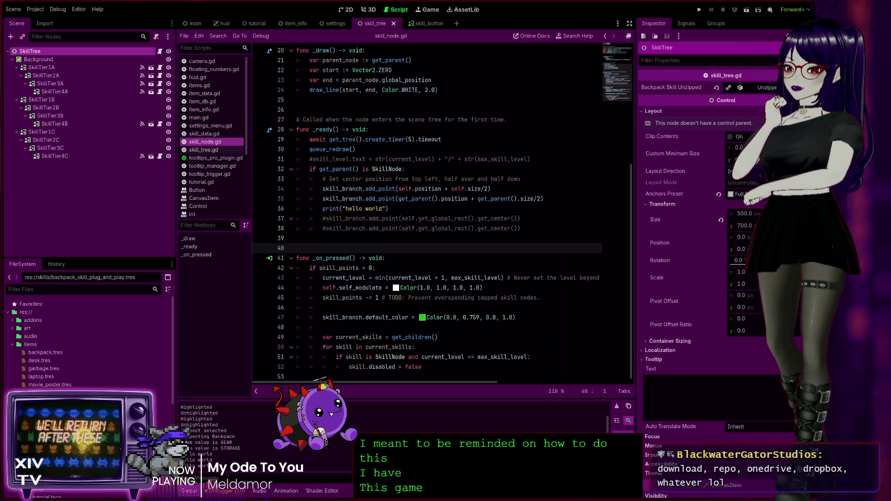
{"action": "key", "text": "alt+Tab"}
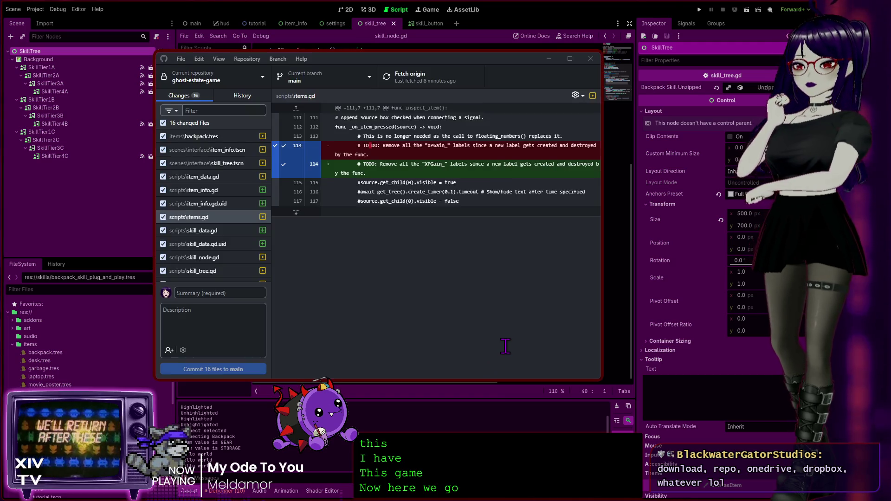
{"action": "scroll", "coordinate": [239, 263], "scroll_direction": "down", "scroll_amount": 5}
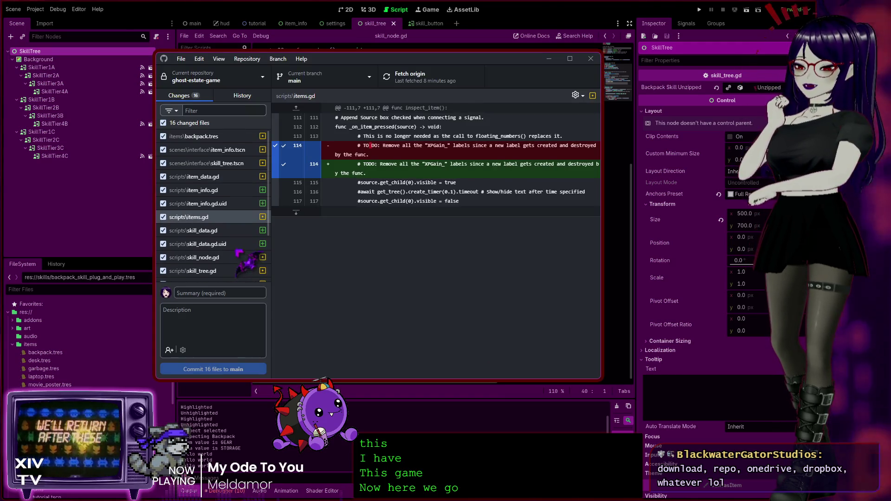
{"action": "scroll", "coordinate": [218, 199], "scroll_direction": "up", "scroll_amount": 5}
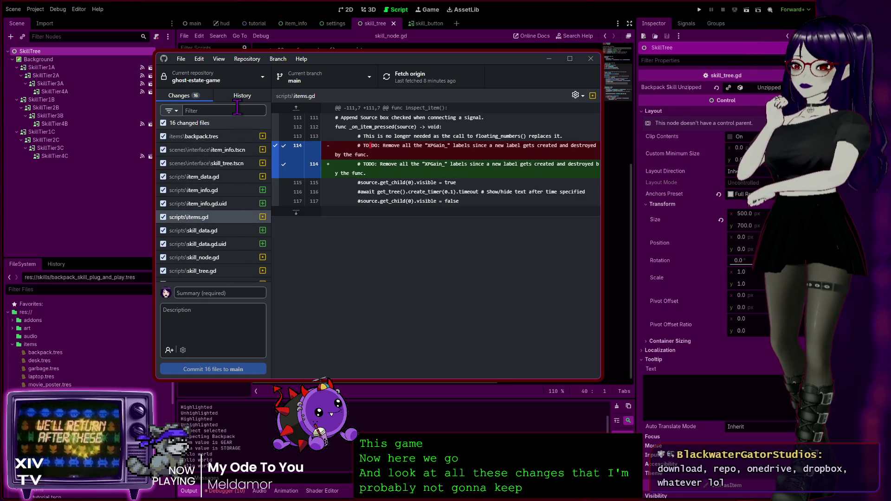
{"action": "left_click", "coordinate": [247, 59]}
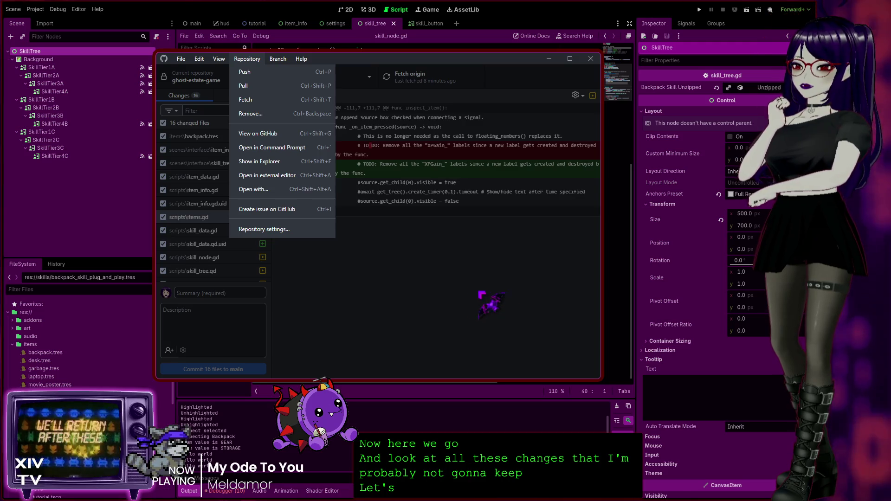
{"action": "left_click", "coordinate": [396, 308]}
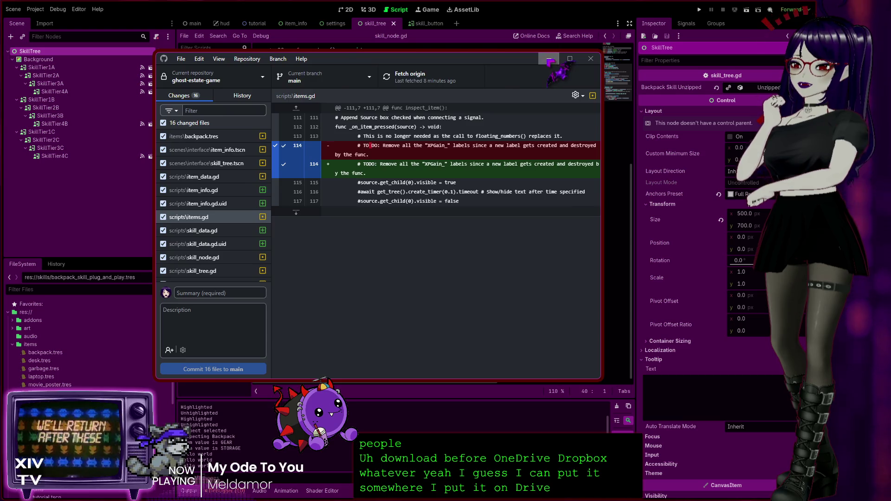
{"action": "key", "text": "alt+Tab"}
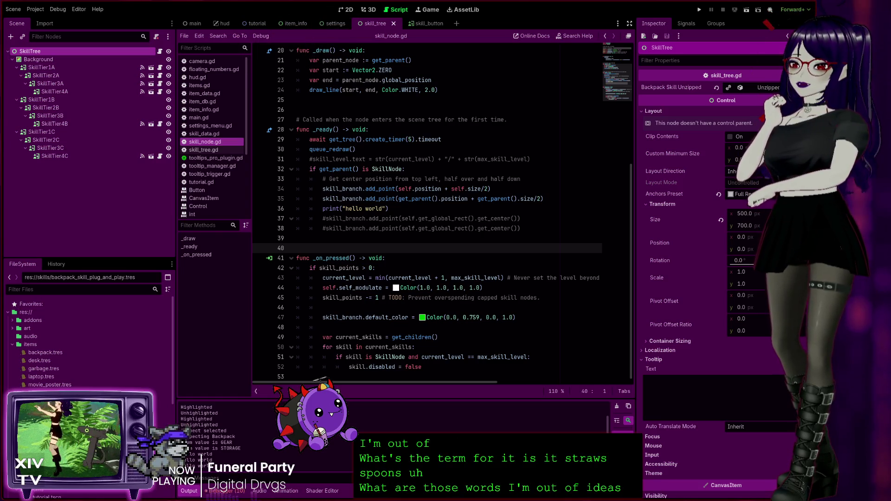
{"action": "left_click", "coordinate": [499, 336]}
{"action": "scroll", "coordinate": [446, 269], "scroll_direction": "up", "scroll_amount": 5}
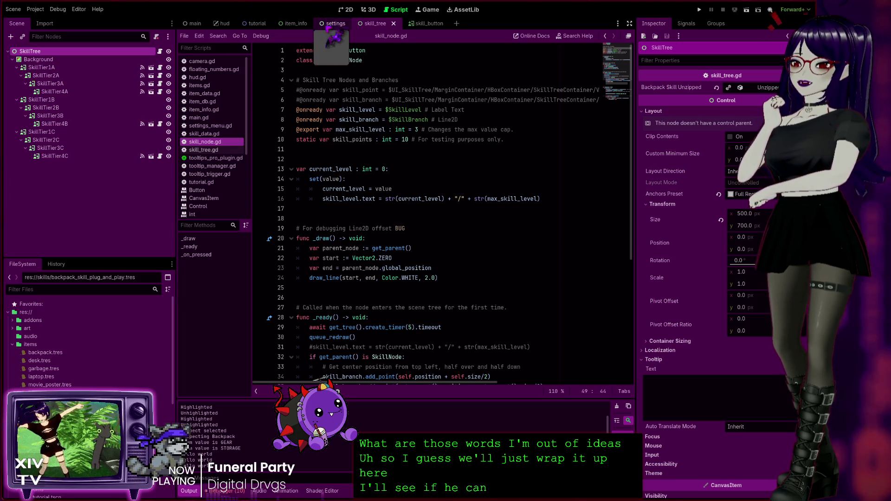
{"action": "scroll", "coordinate": [412, 208], "scroll_direction": "down", "scroll_amount": 6}
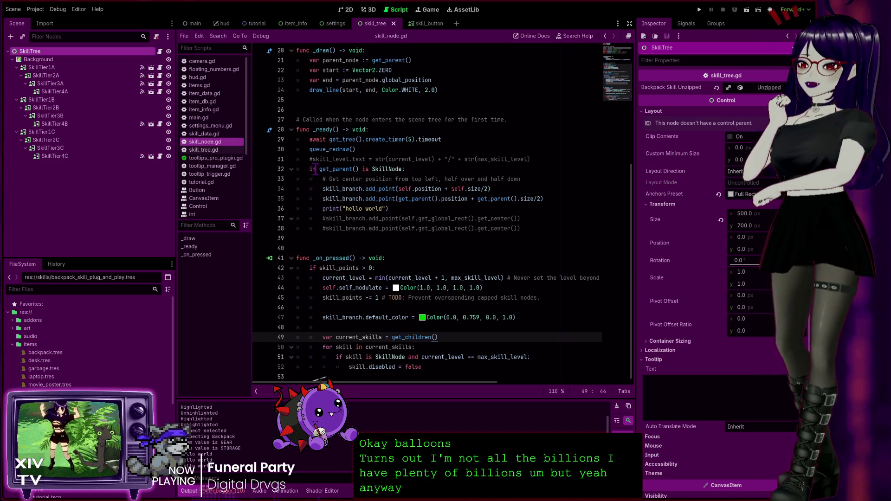
{"action": "scroll", "coordinate": [420, 200], "scroll_direction": "up", "scroll_amount": 3}
{"action": "scroll", "coordinate": [436, 124], "scroll_direction": "up", "scroll_amount": 4}
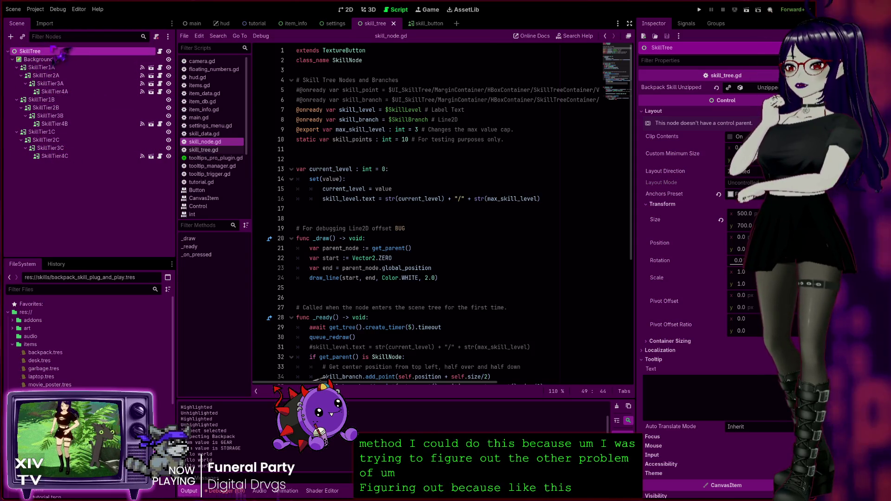
{"action": "left_click", "coordinate": [347, 9]}
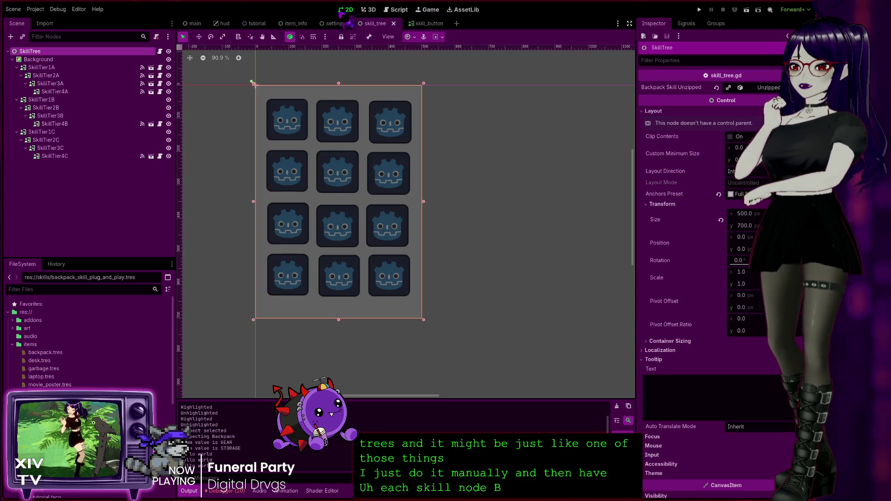
{"action": "left_click", "coordinate": [396, 9]}
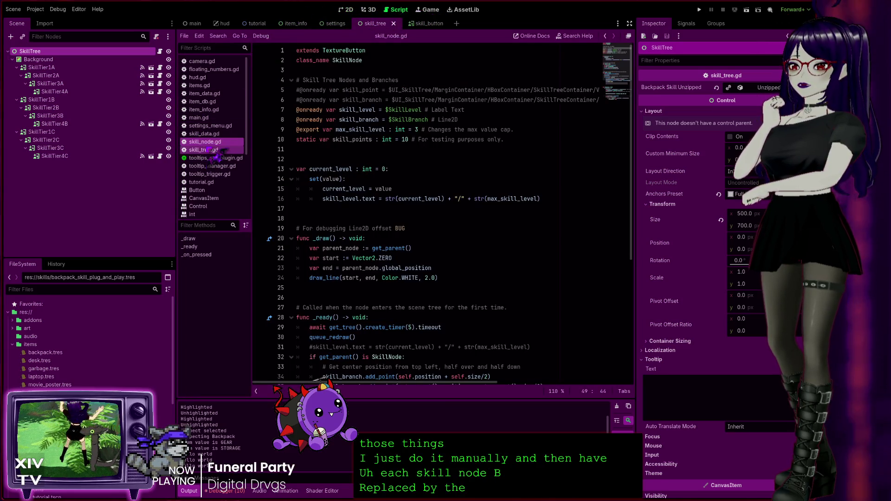
{"action": "left_click", "coordinate": [223, 134]}
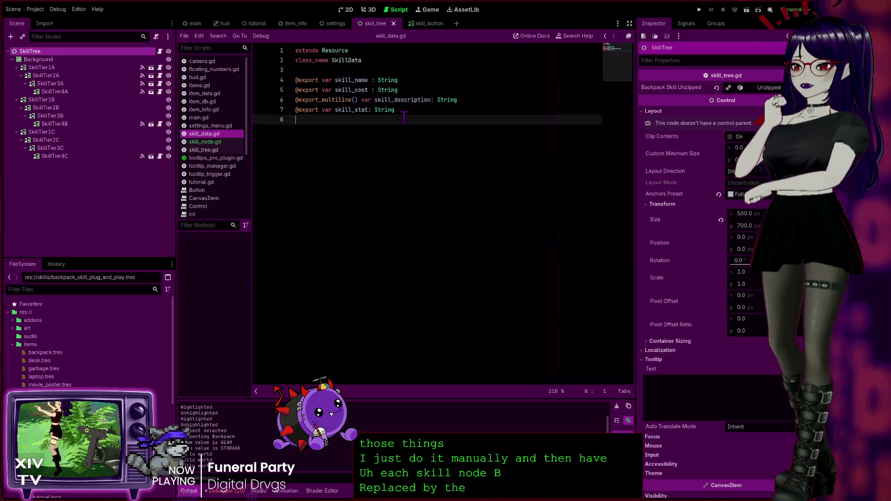
Step: Check the Plug and Play SkillData resource and show the item_info scene on the 2D canvas
{"action": "scroll", "coordinate": [86, 387], "scroll_direction": "down", "scroll_amount": 10}
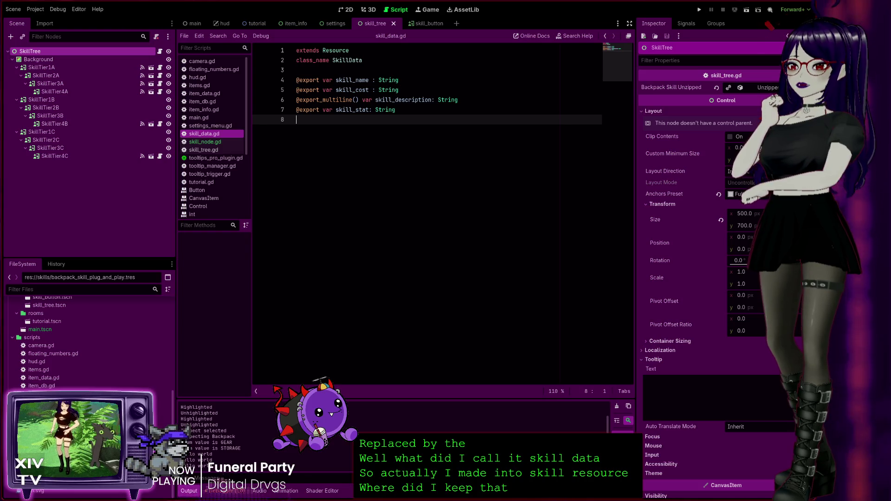
{"action": "left_click", "coordinate": [788, 36]}
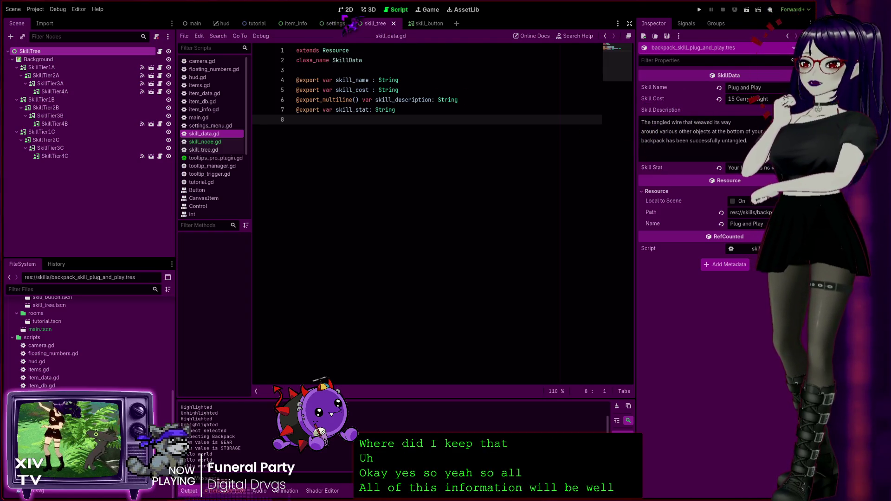
{"action": "left_click", "coordinate": [257, 23]}
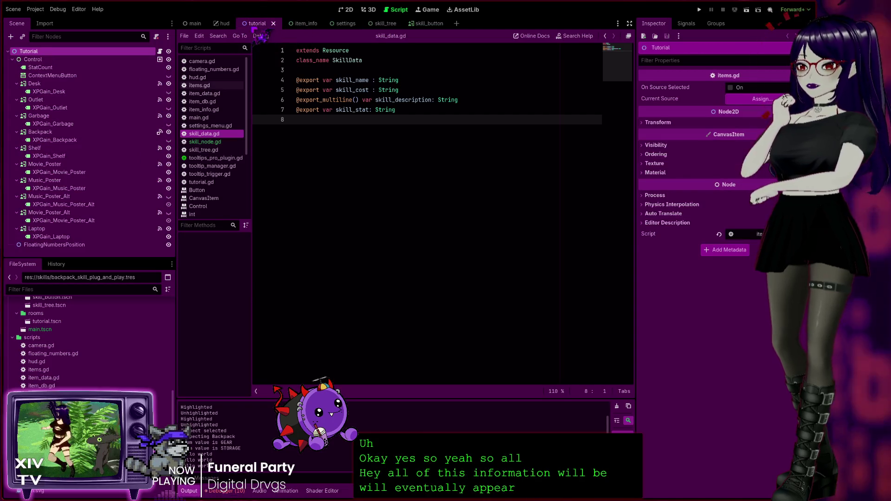
{"action": "left_click", "coordinate": [301, 23]}
{"action": "left_click", "coordinate": [348, 9]}
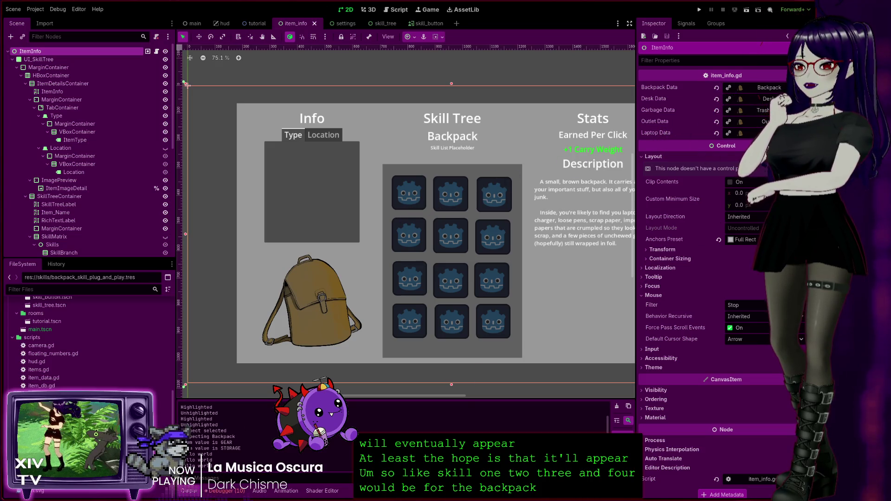
{"action": "left_click", "coordinate": [438, 302]}
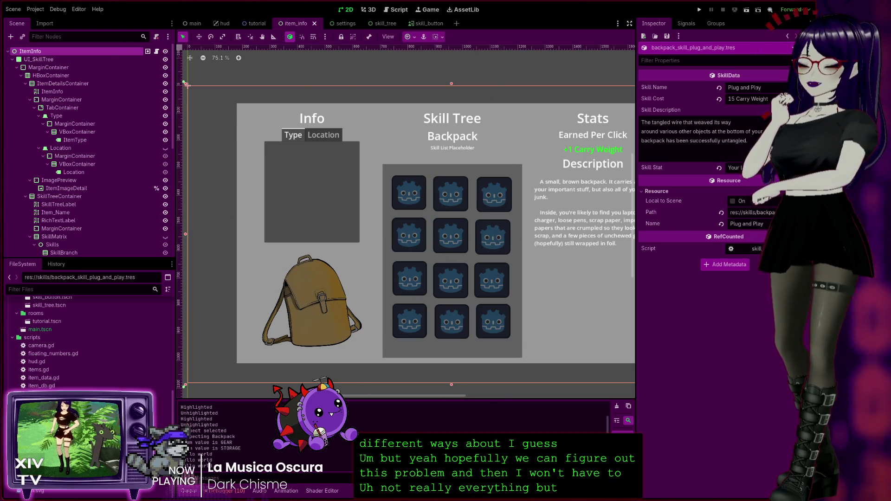
Step: Go through the settings scene tab to the skill_tree scene tab
{"action": "left_click", "coordinate": [343, 23]}
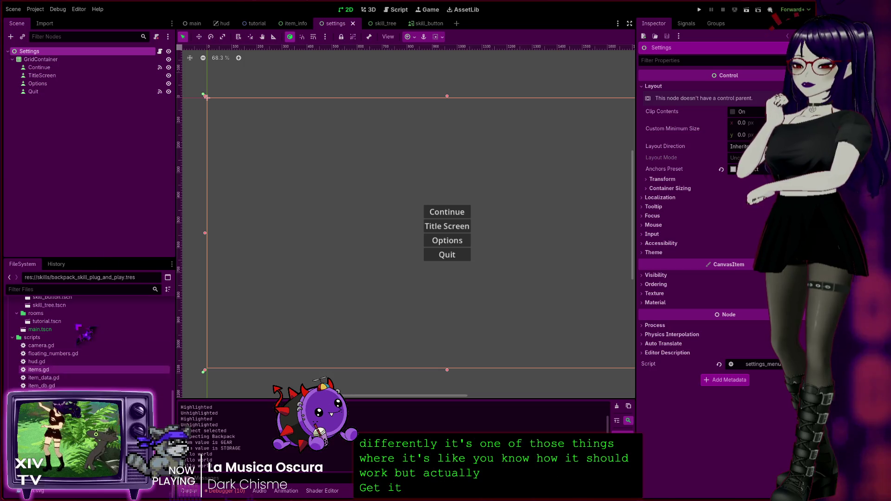
{"action": "left_click", "coordinate": [379, 23]}
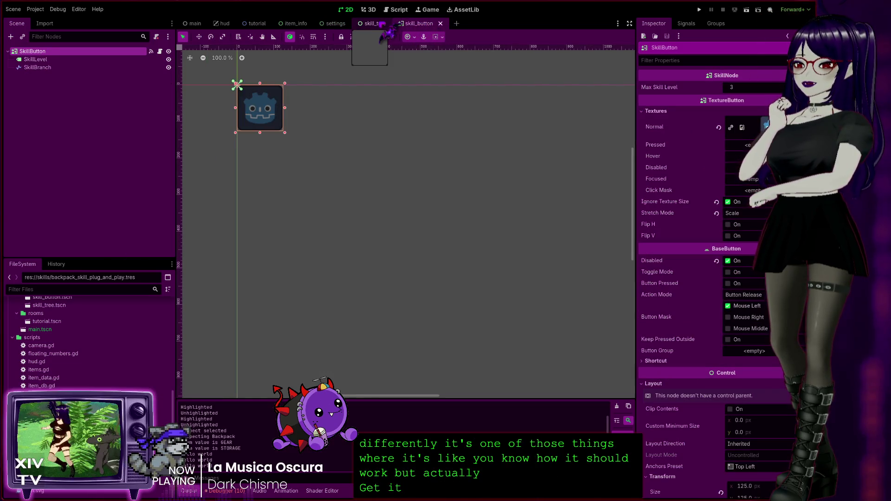